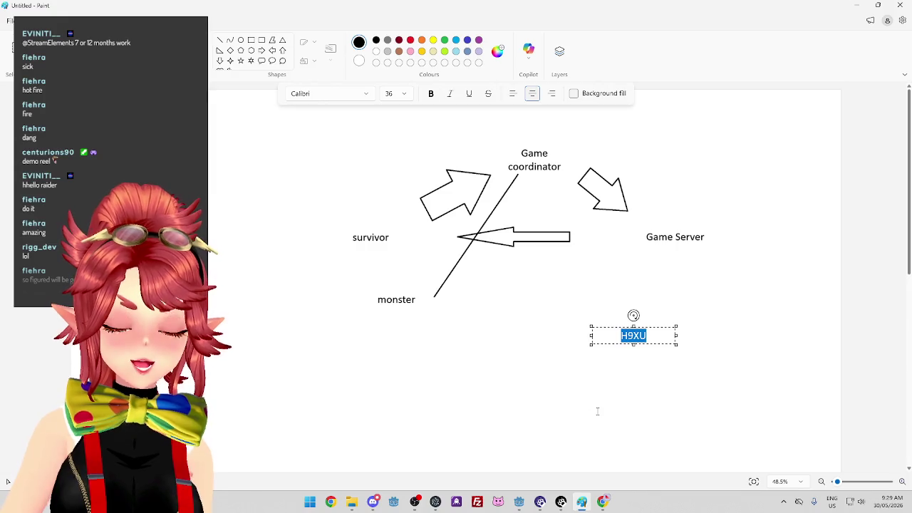
- Glance at the UTF-8 page in Chrome, then lift the H9XU label about 60 px, level with 'monster'
click(603, 502)
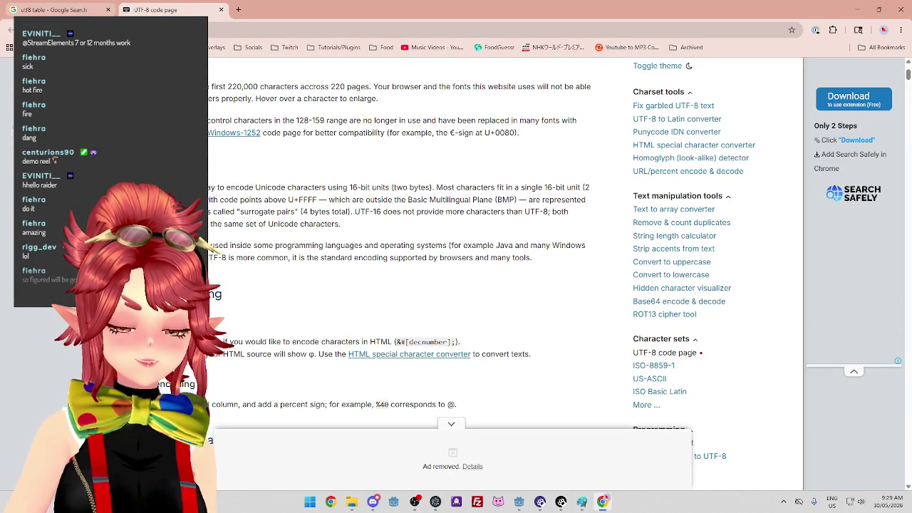
click(581, 501)
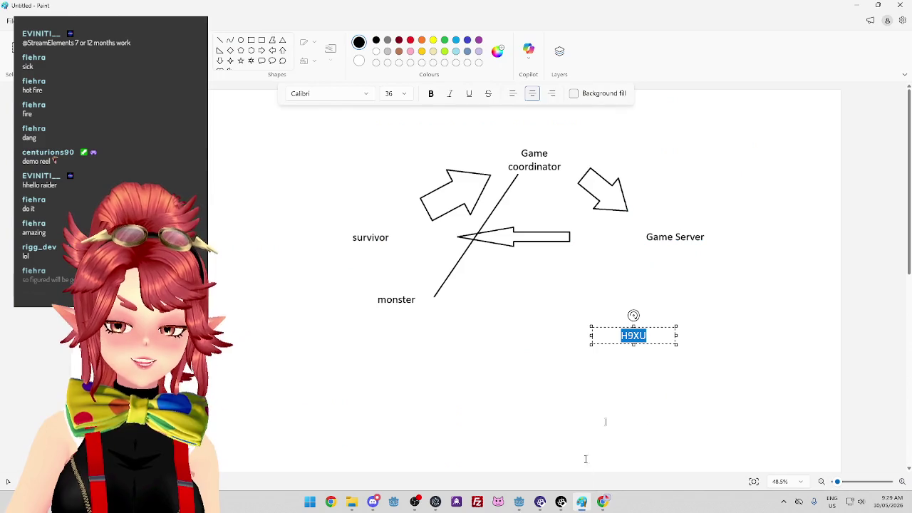
key(Right)
key(Home)
key(shift+Right)
key(shift+Right)
key(shift+Right)
key(shift+Right)
key(End)
key(shift+Home)
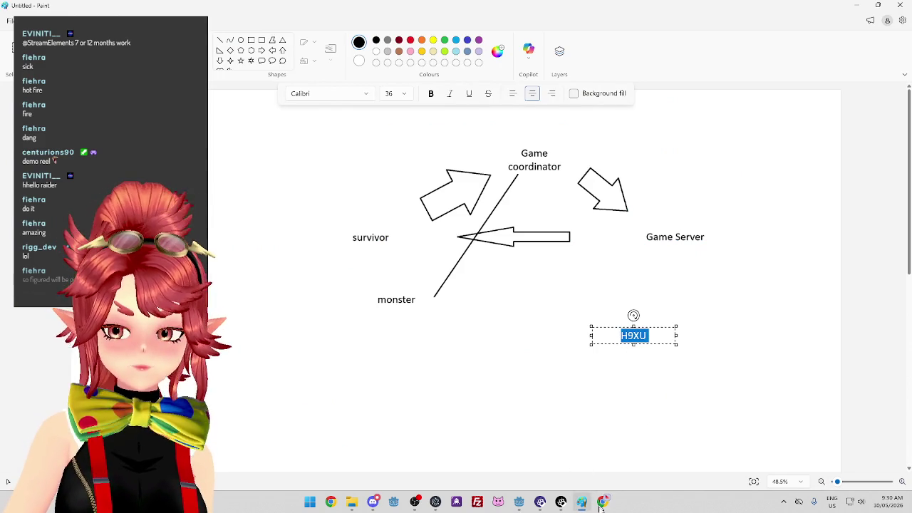
click(638, 343)
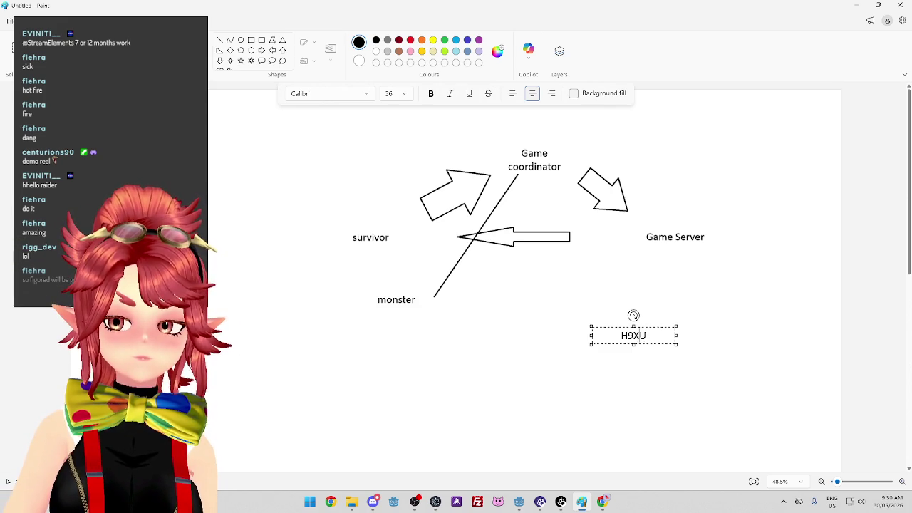
mouse_move(655, 326)
mouse_down()
mouse_move(648, 285)
mouse_move(639, 292)
mouse_up()
- Commit H9XU and place a new text box below it reading 0000
click(604, 320)
click(603, 322)
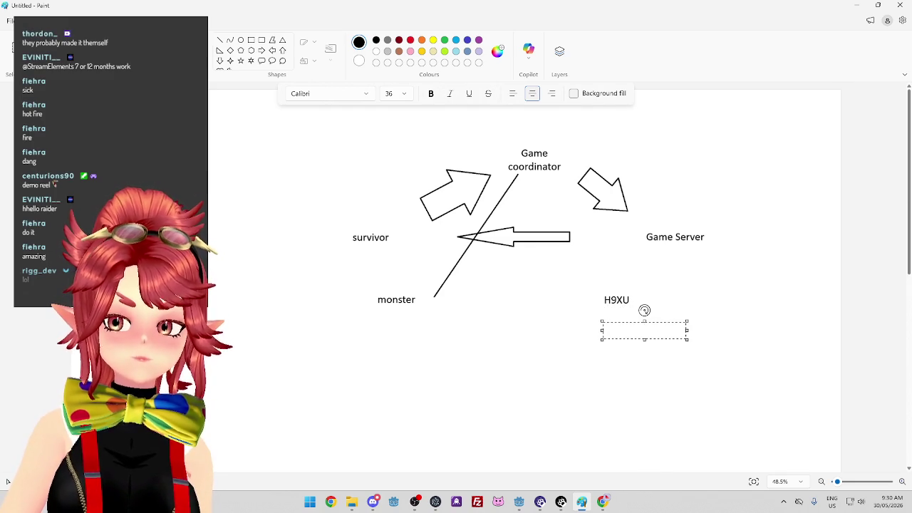
drag(671, 323, 651, 320)
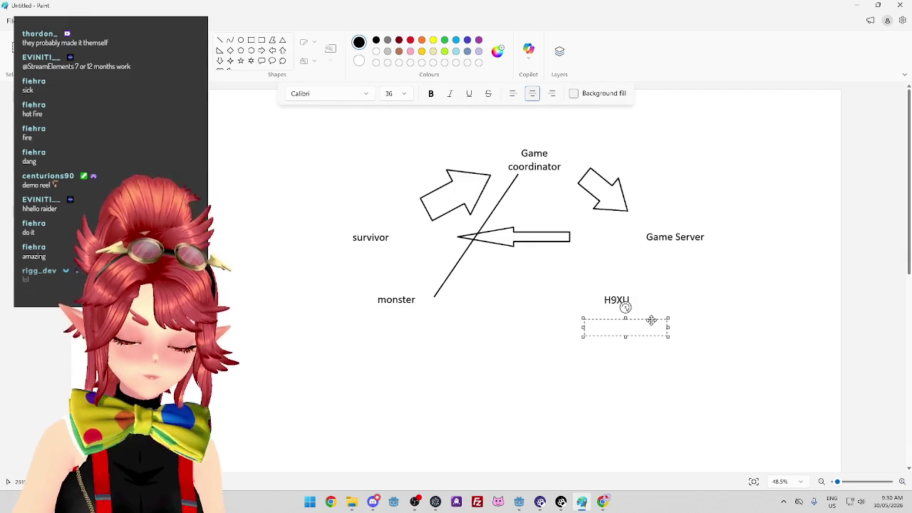
text(0000)
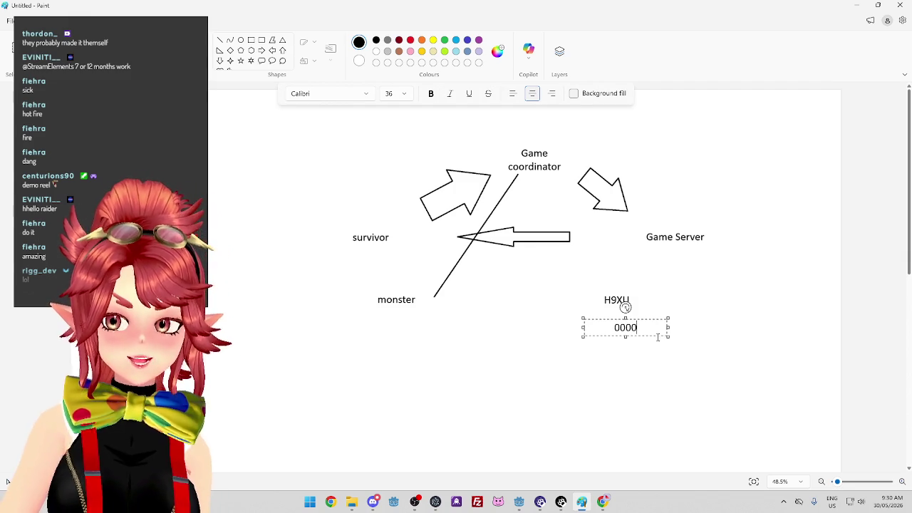
drag(656, 336, 647, 336)
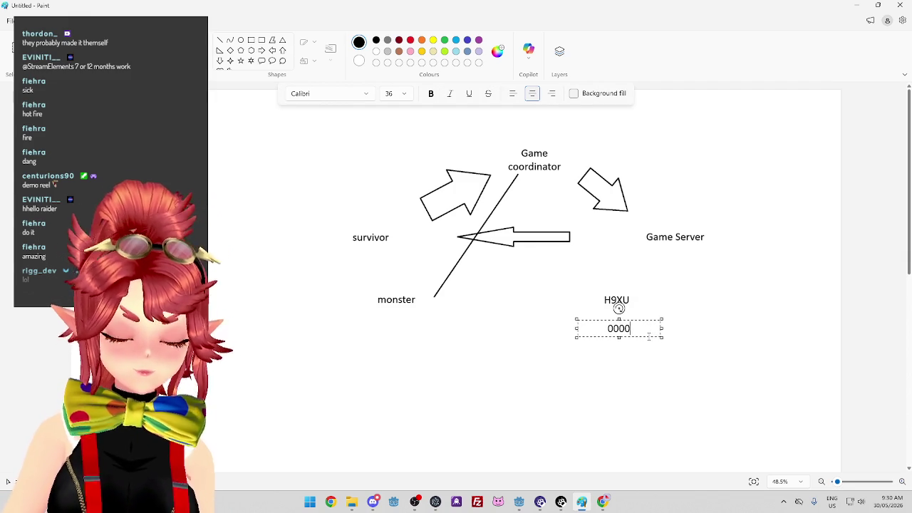
- Add the lines 0001, 000T and 52Y2 under 0000, then bring up the UTF-8 page in Chrome
key(Return)
text(0001)
key(Return)
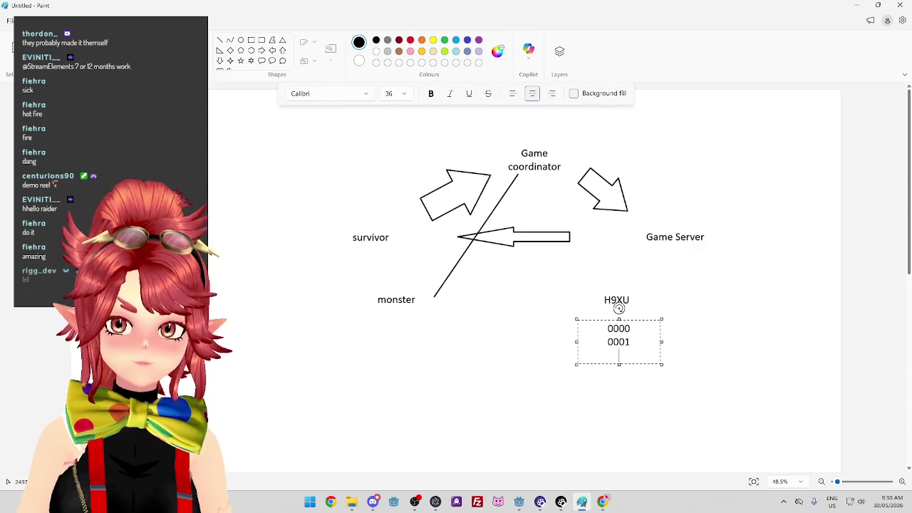
text(000)
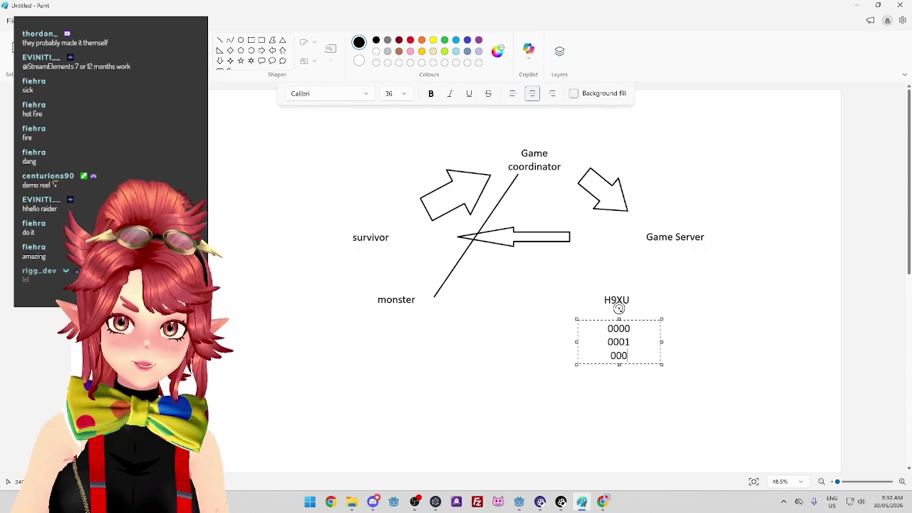
key(BackSpace)
key(BackSpace)
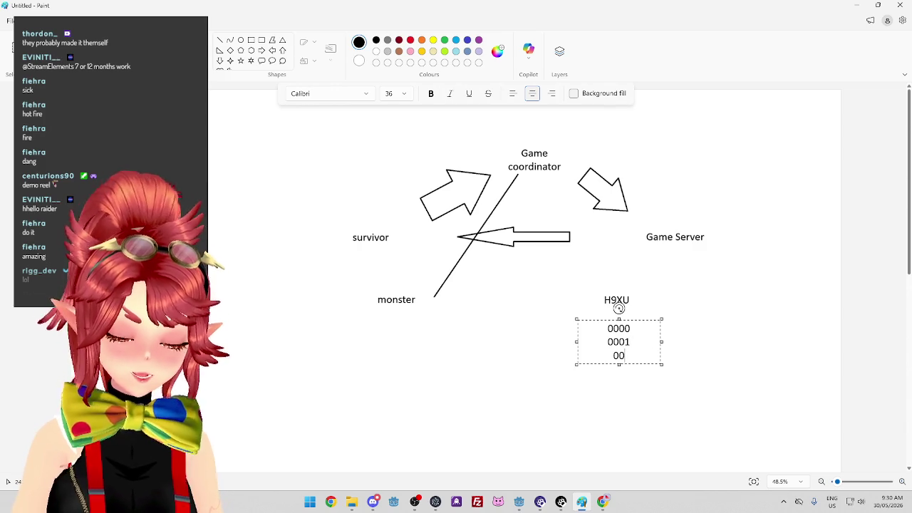
text(1)
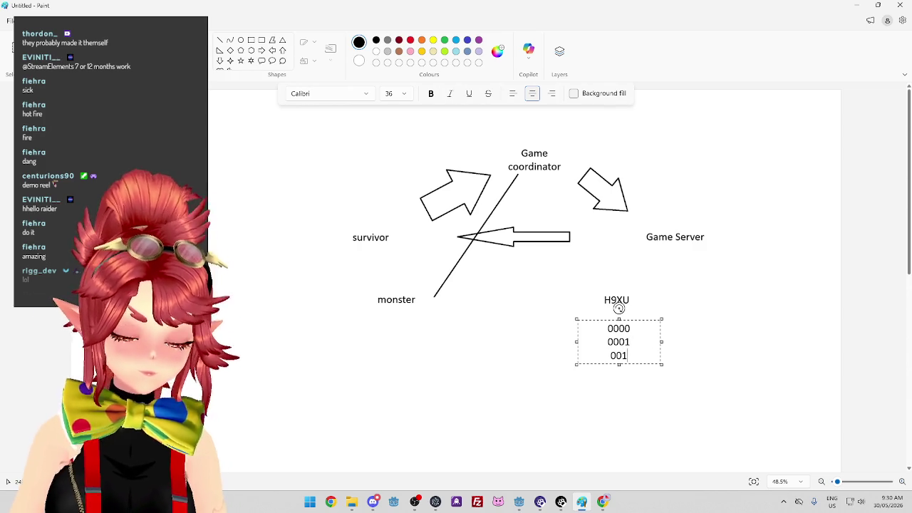
key(BackSpace)
text(0)
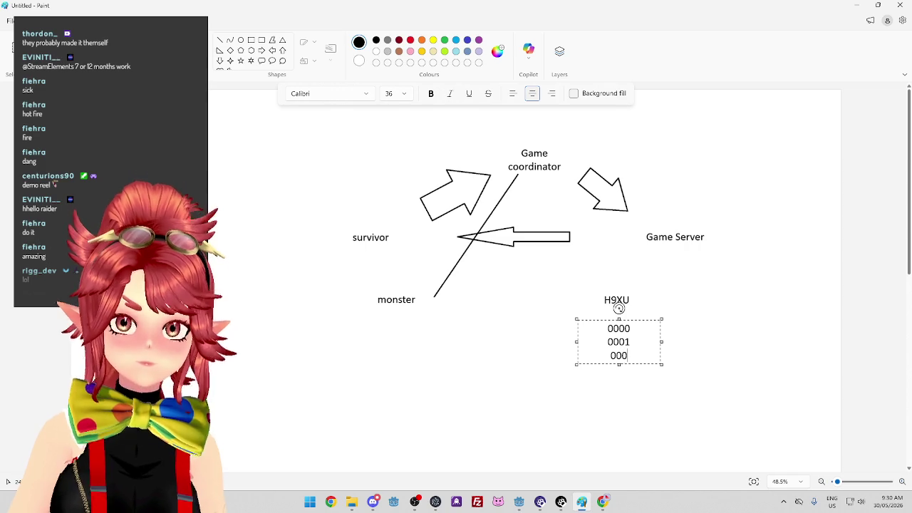
text(T )
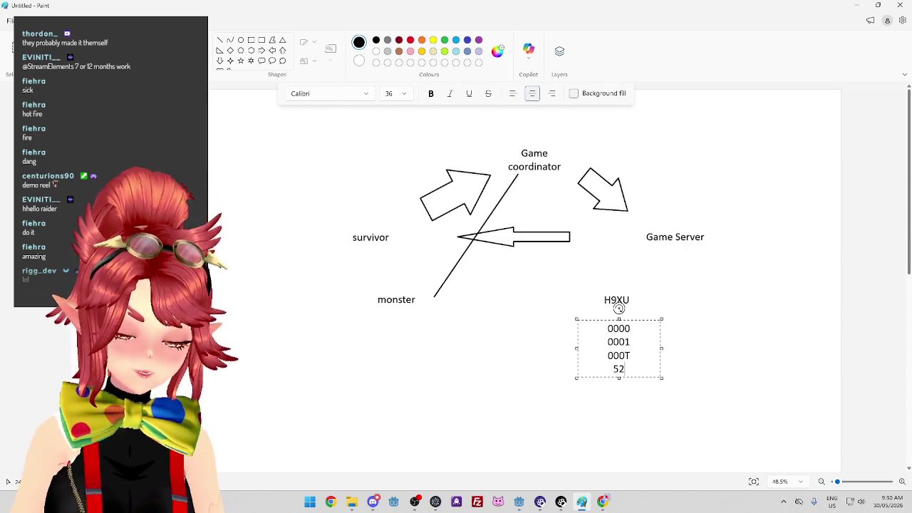
text(5)
key(BackSpace)
text(Y)
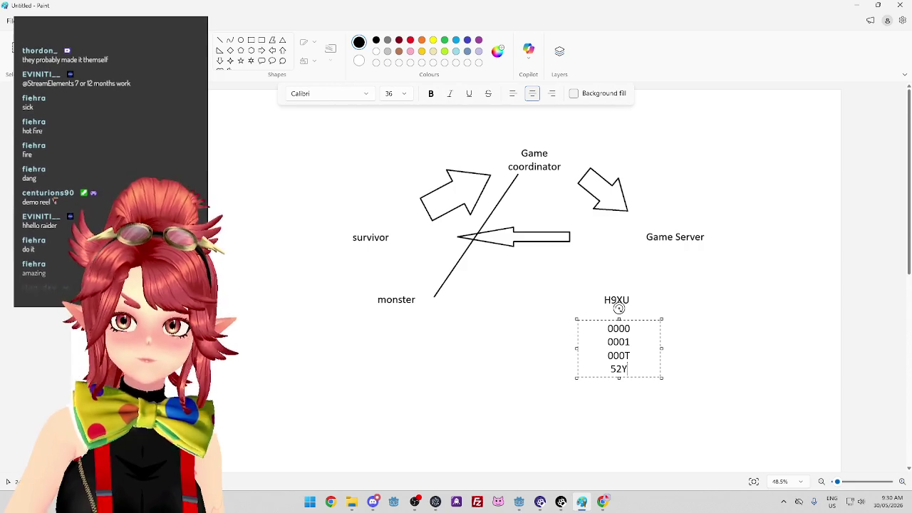
text(2)
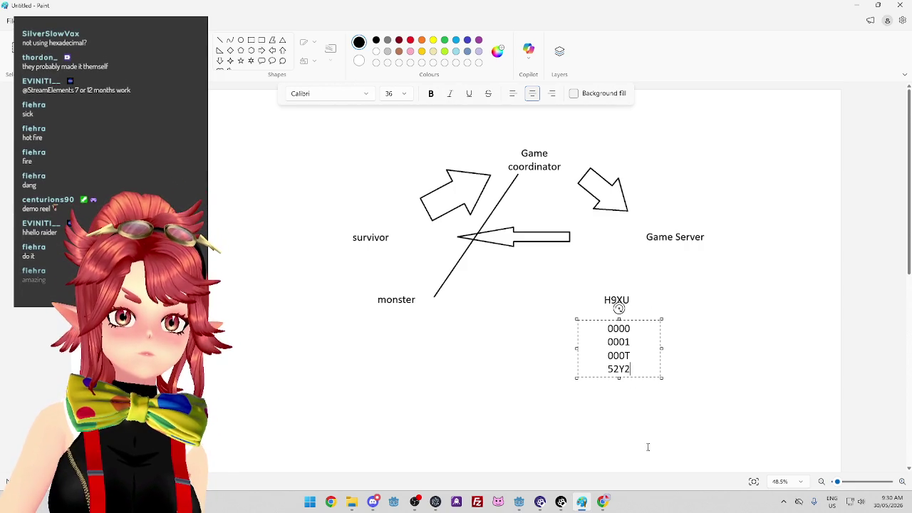
click(603, 502)
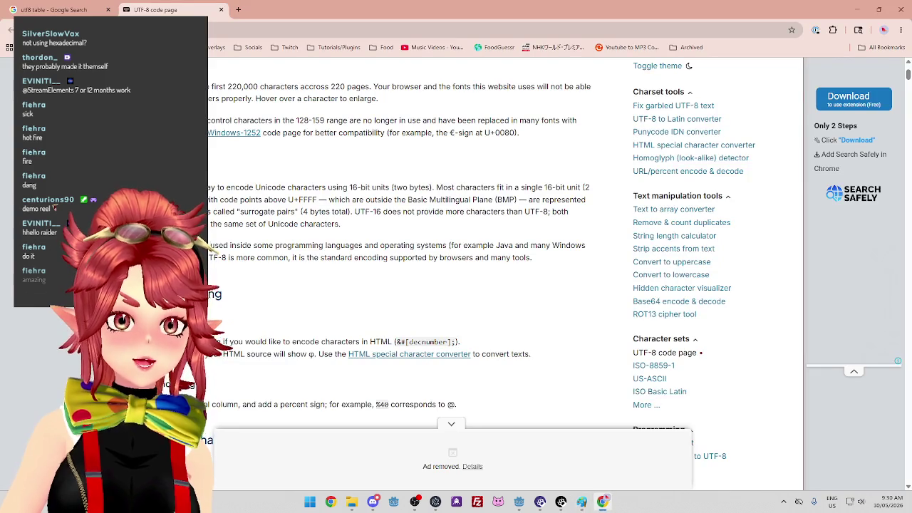
- From the utf8 table results, search Google for 'hexadecimal table' to get image results
click(57, 10)
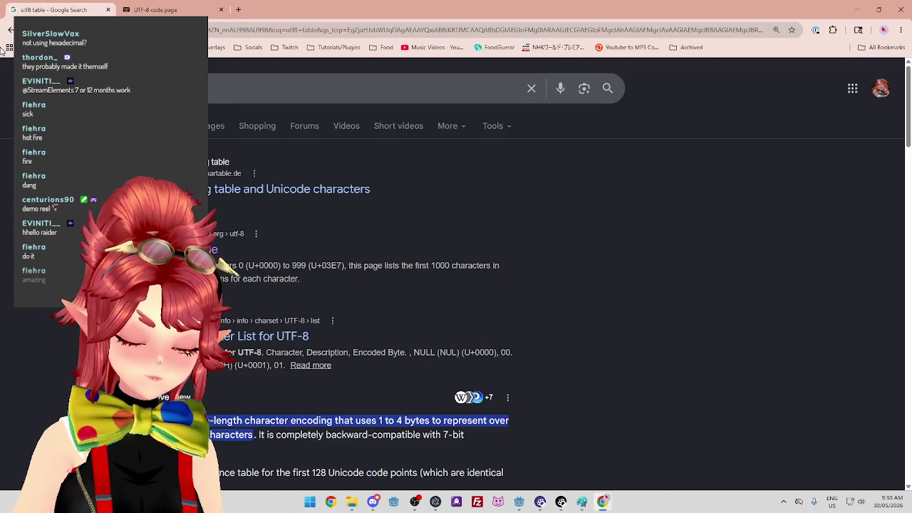
click(171, 89)
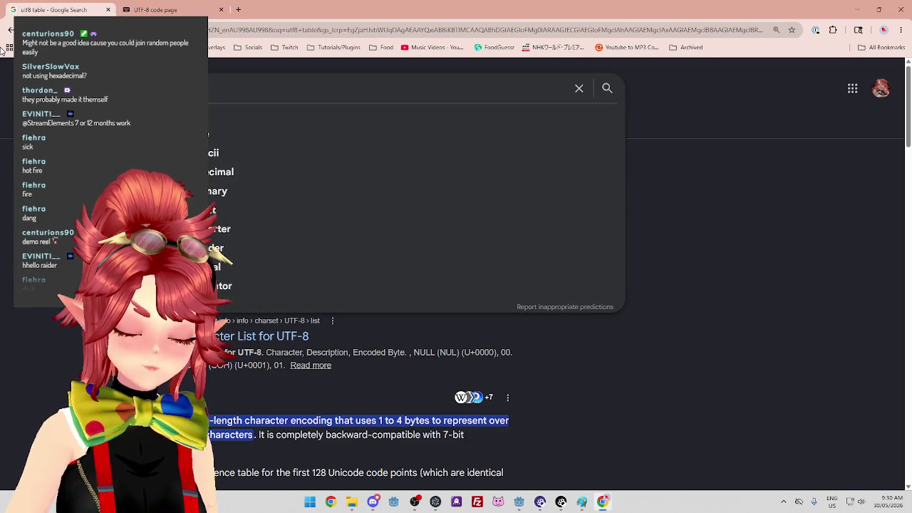
click(143, 172)
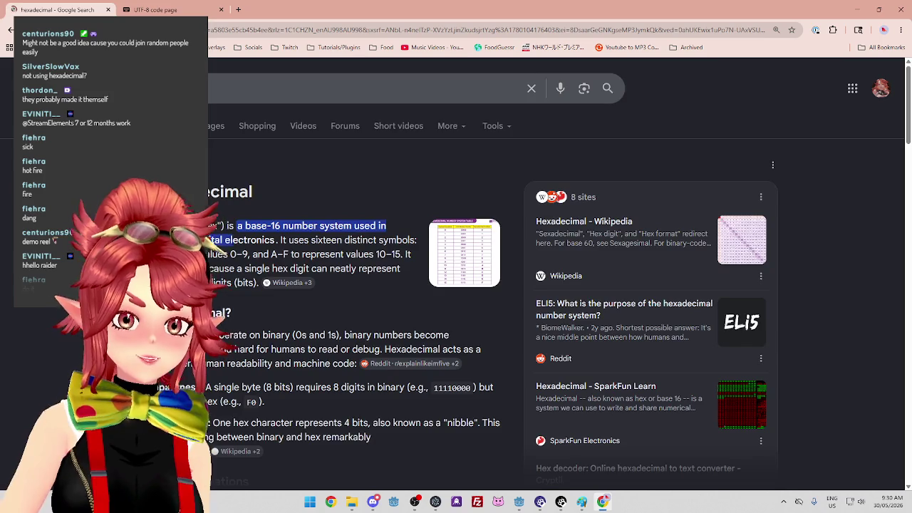
click(171, 89)
text(table)
key(Return)
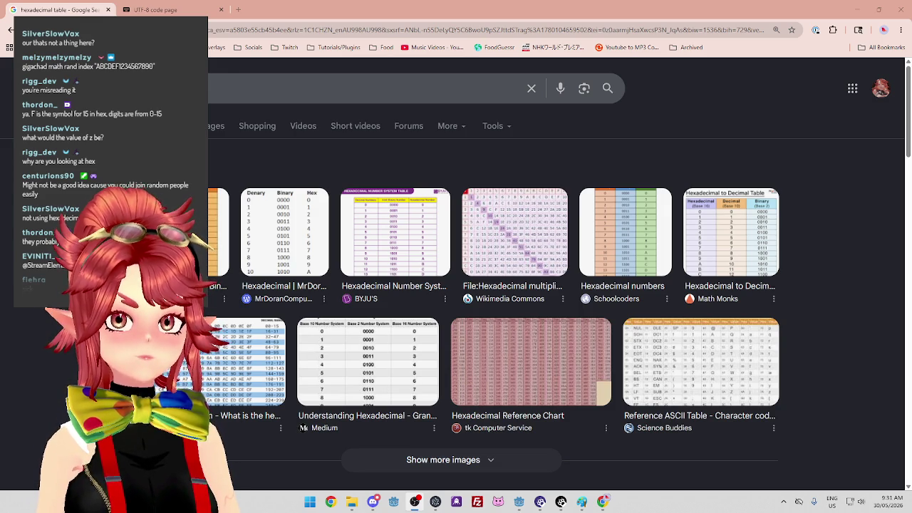
- Switch from the hexadecimal table results back to the Paint diagram
key(alt+Tab)
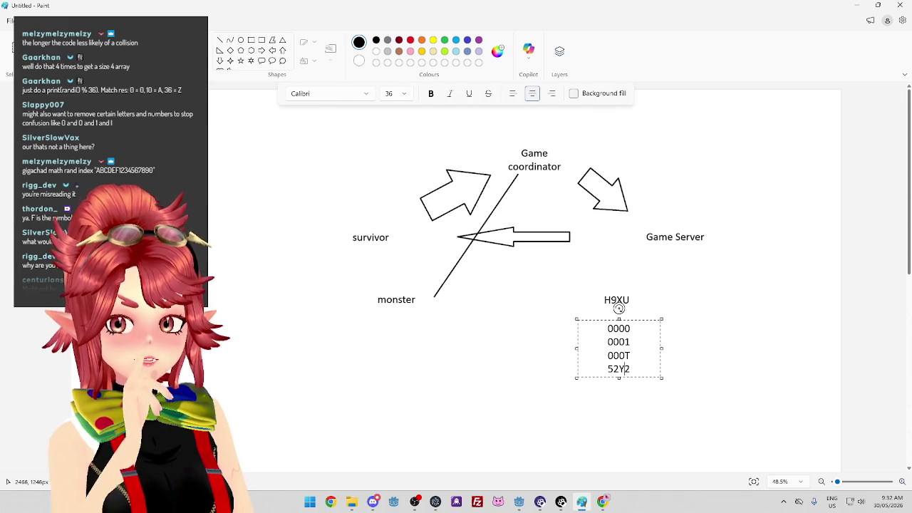
- Highlight the bottom 52Y2 line of the code list under H9XU
key(Home)
key(shift+End)
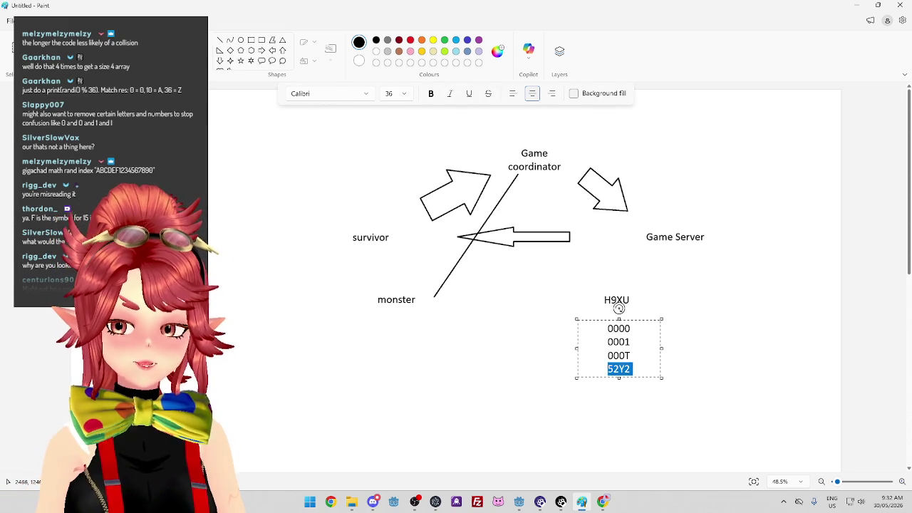
key(Home)
key(shift+End)
key(Home)
key(shift+End)
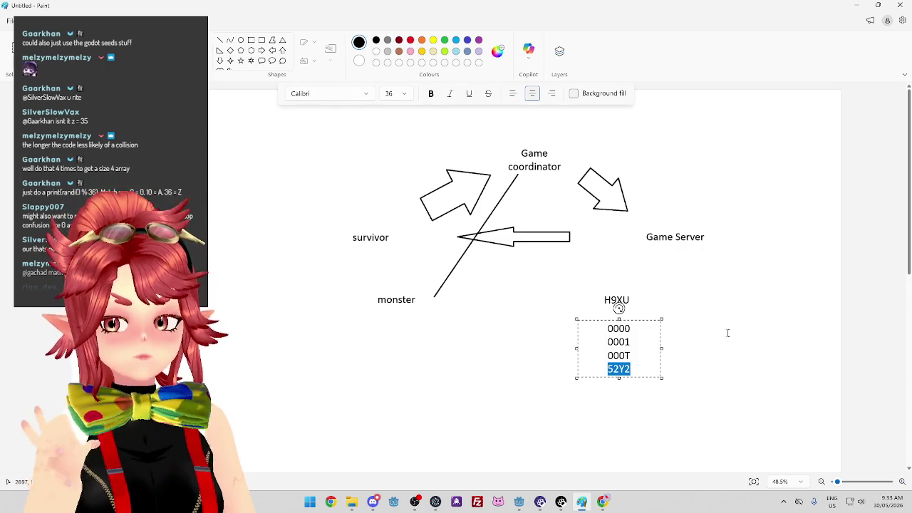
click(648, 237)
click(647, 237)
click(717, 286)
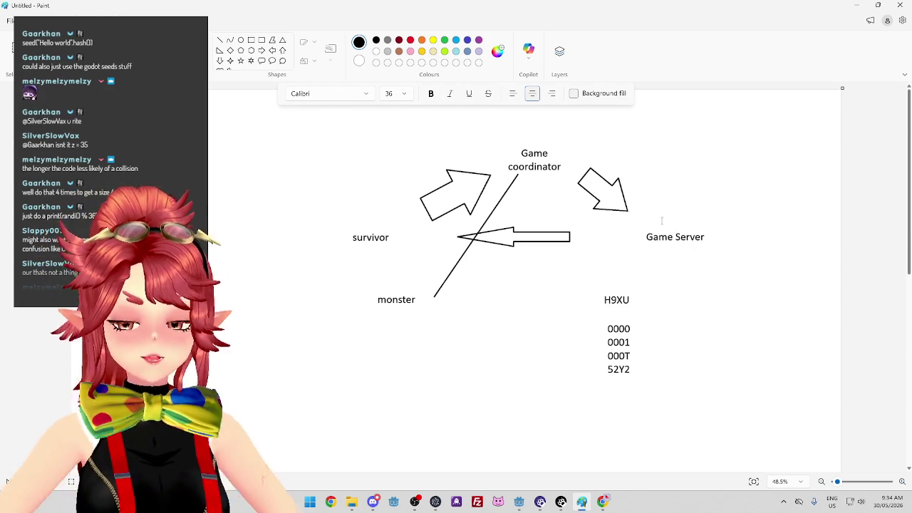
click(604, 502)
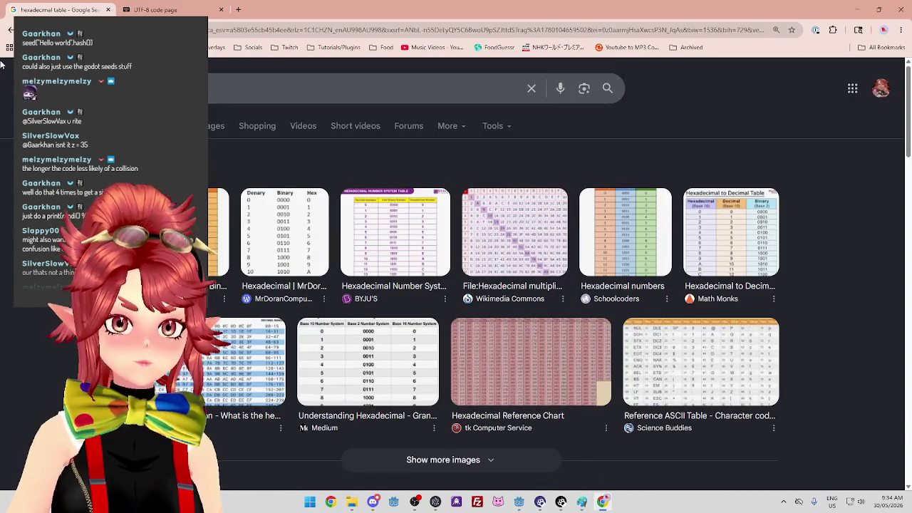
- Search Google for hash() and open Wikipedia's Hash function article with its diagram enlarged
text(hash())
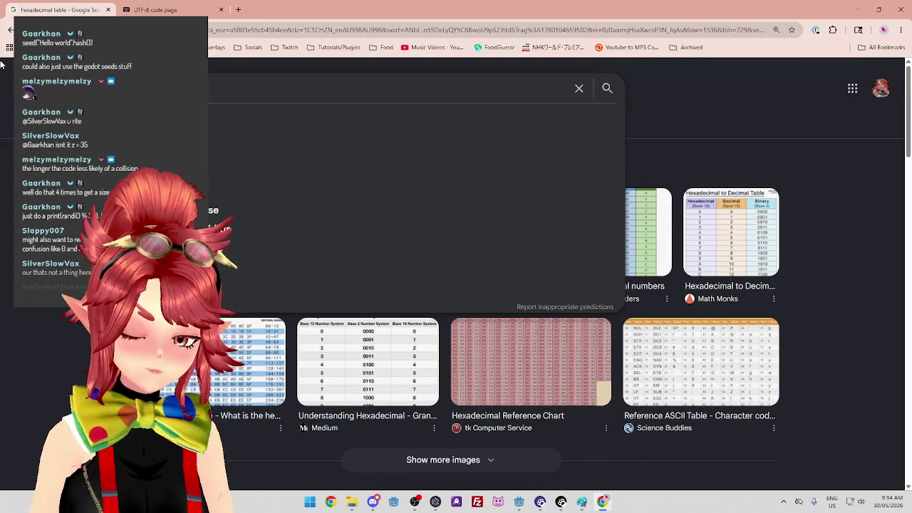
key(Return)
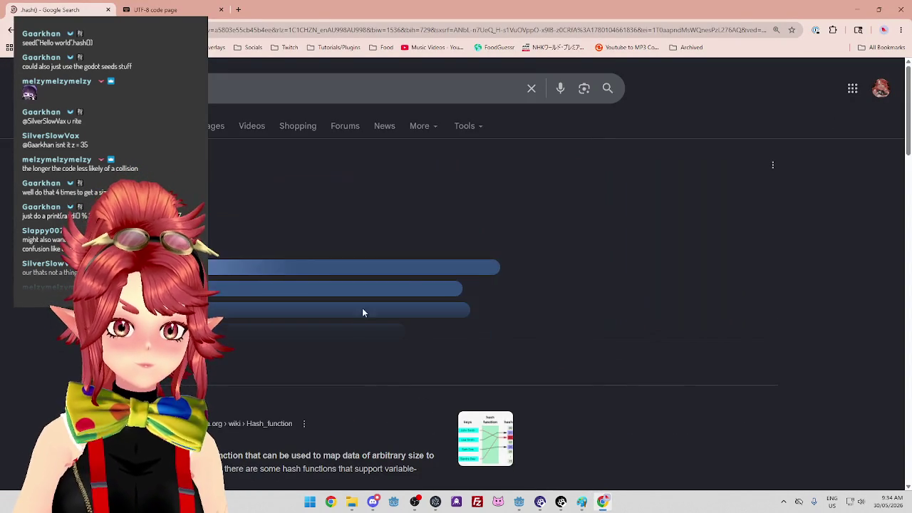
scroll(344, 405, down, 1)
click(499, 322)
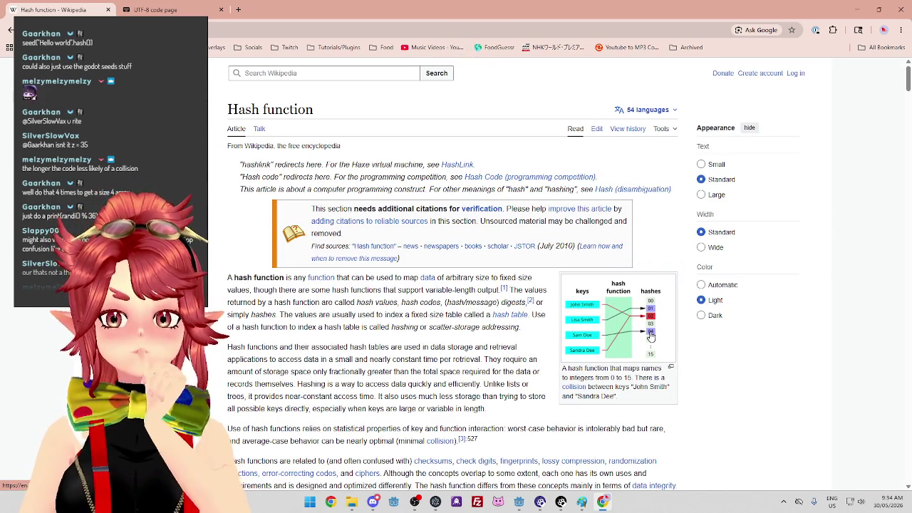
click(617, 345)
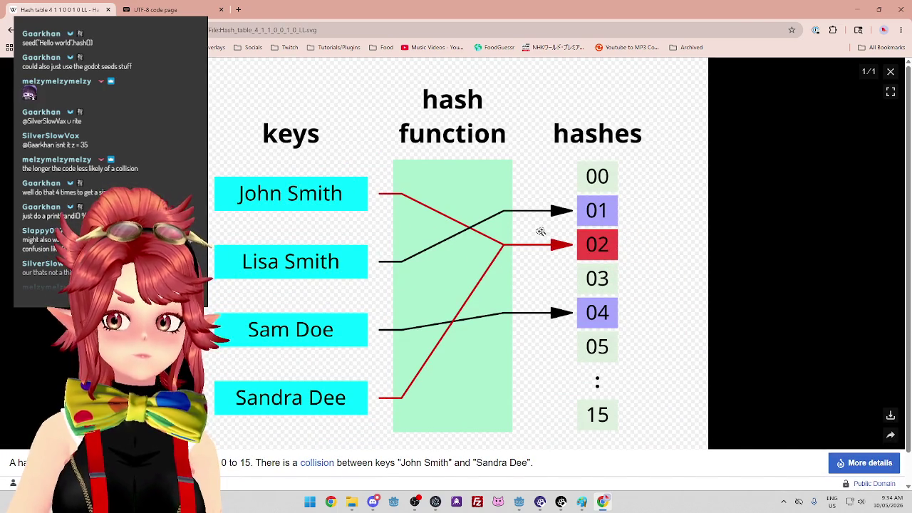
click(8, 31)
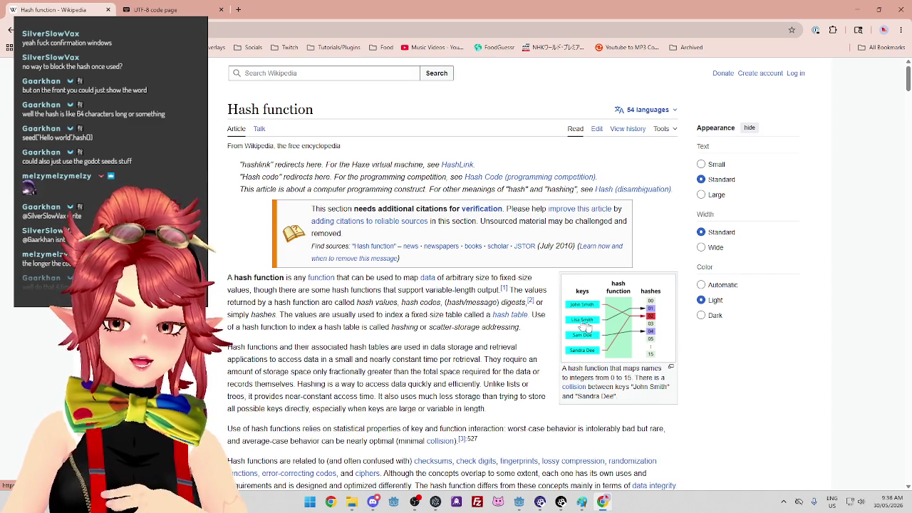
- Enlarge Wikipedia's hash function diagram again, then return to the Paint drawing
click(569, 308)
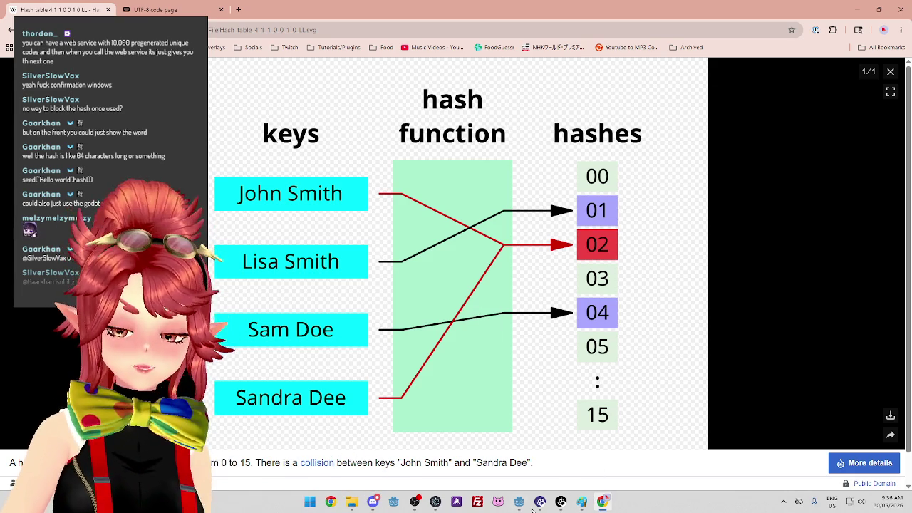
click(582, 503)
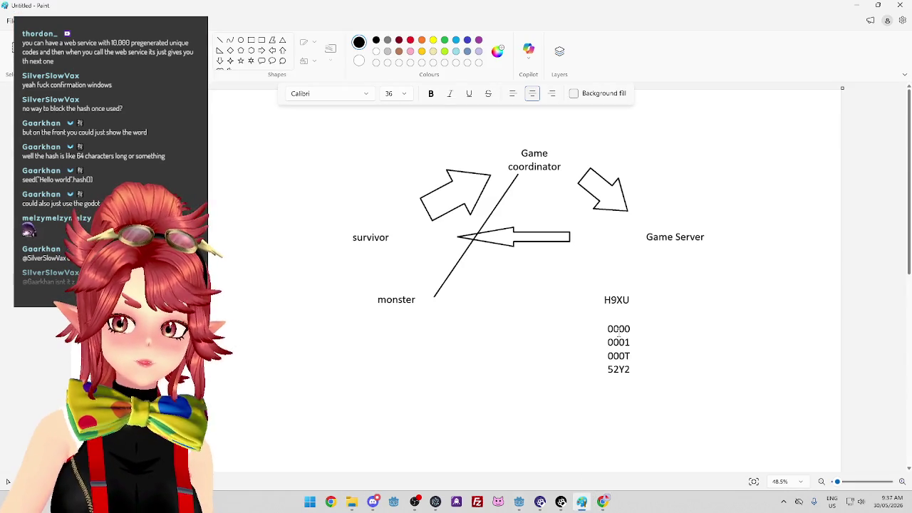
click(619, 339)
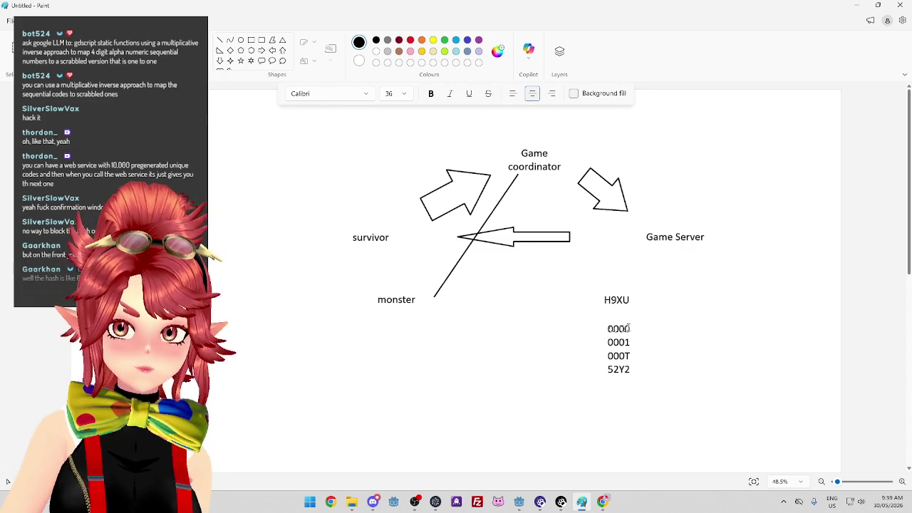
click(663, 370)
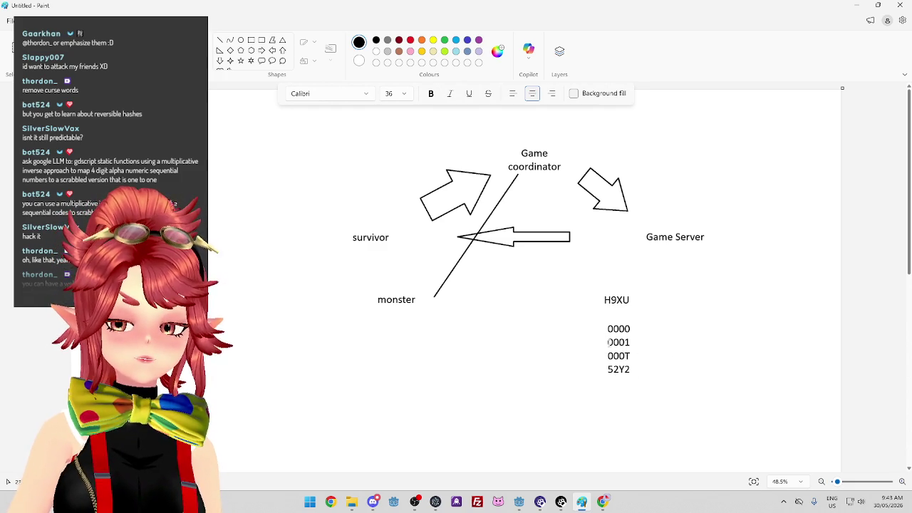
- Start and cancel an empty text box by the H9XU code list, then switch windows
click(645, 328)
click(633, 354)
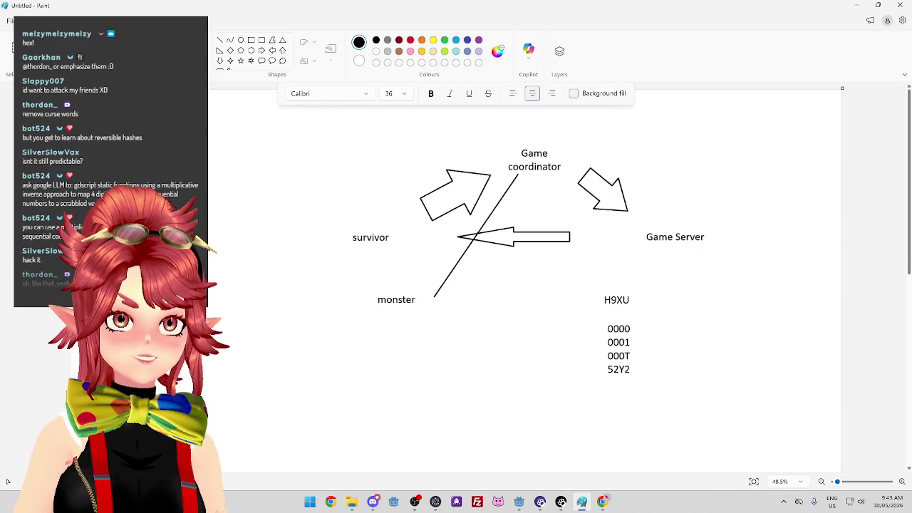
key(alt+Tab)
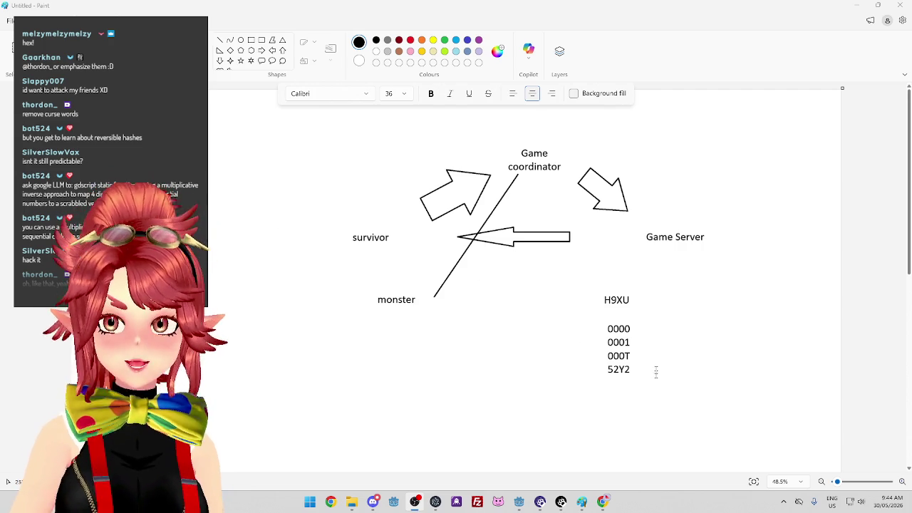
- Delete the H9XU label and its code list from under Game Server
click(730, 269)
click(687, 352)
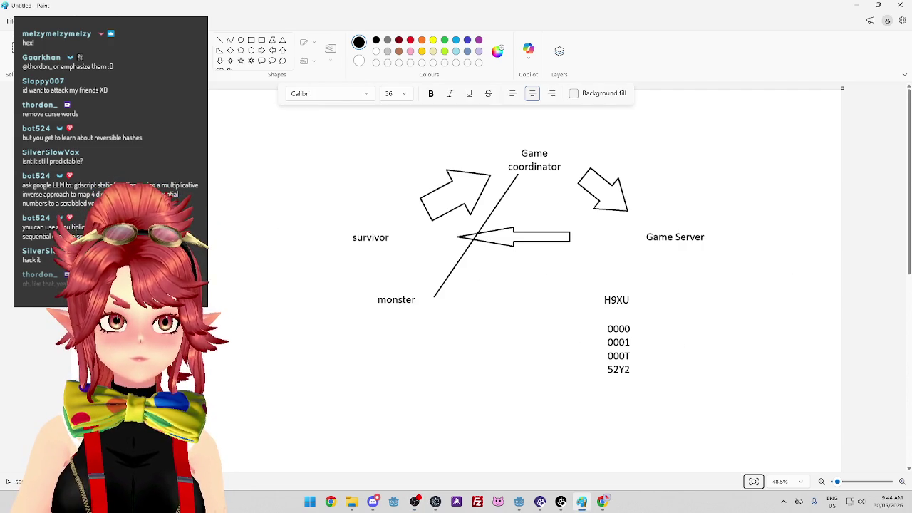
drag(581, 279, 672, 374)
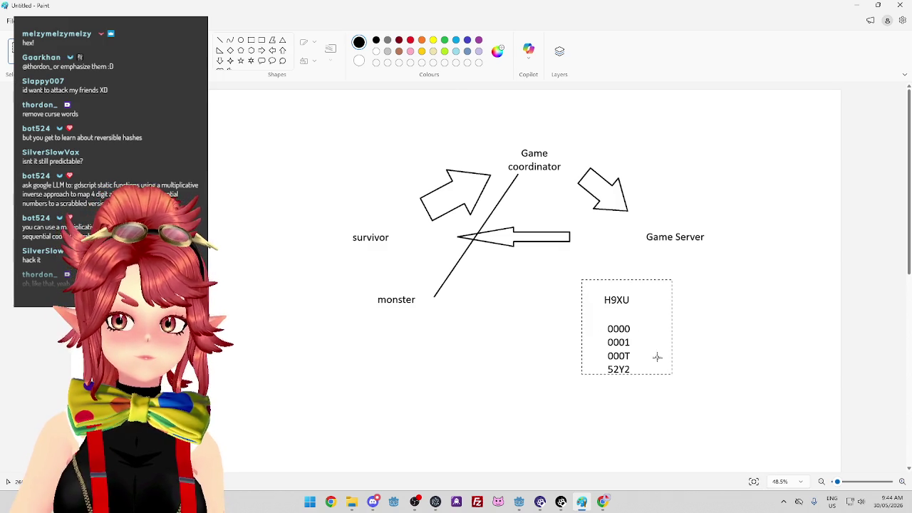
key(Delete)
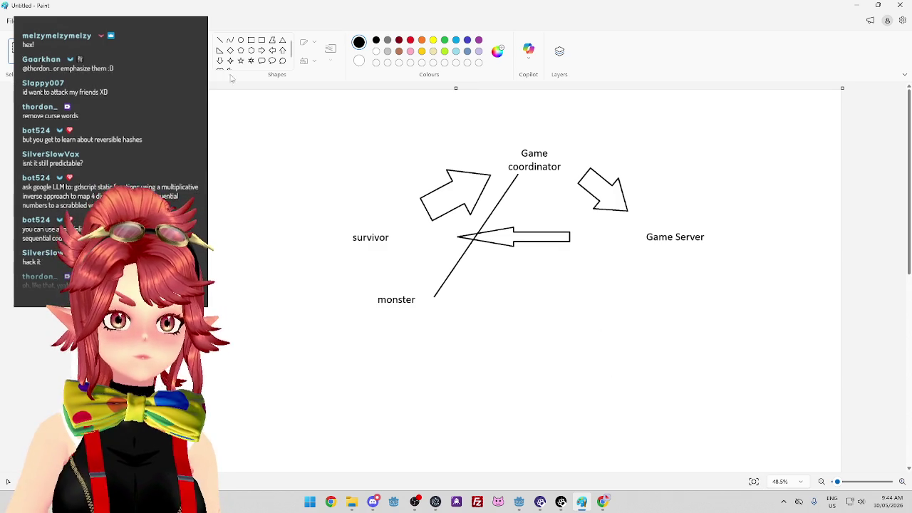
- Type a numbered column 1 through 7 on separate lines below the diagram
click(543, 292)
text(00)
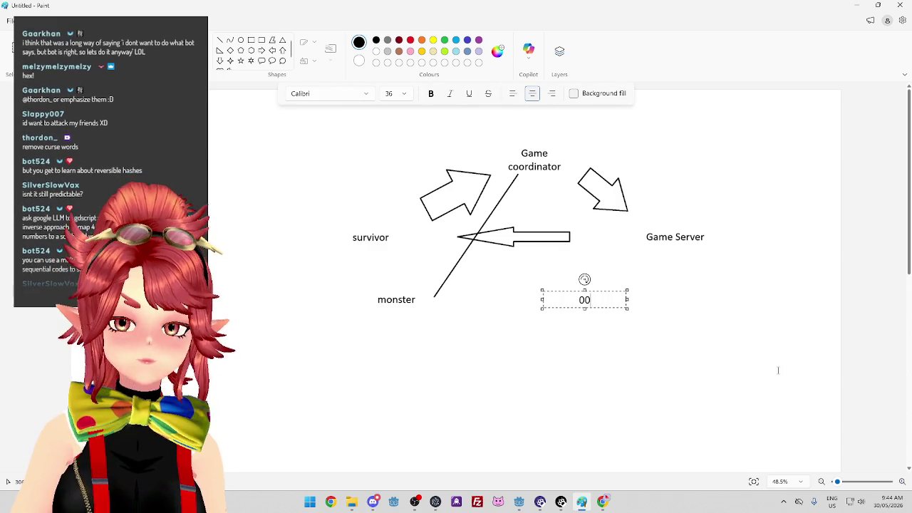
key(BackSpace)
text(1)
key(Return)
text(2 3 4 5)
key(Return)
text(6)
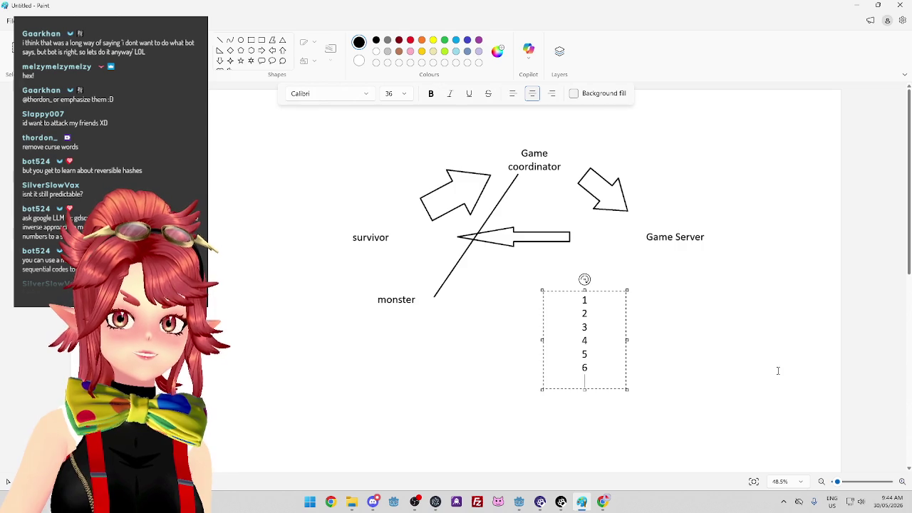
text(7)
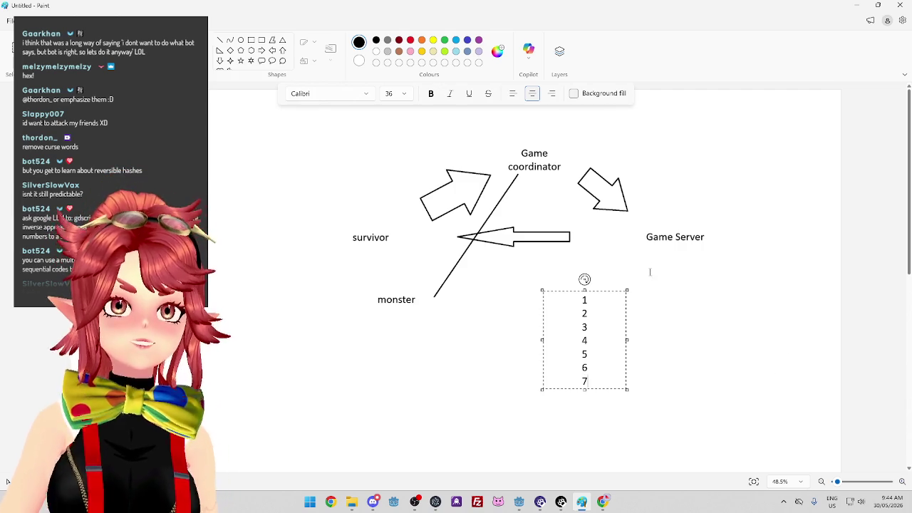
click(661, 296)
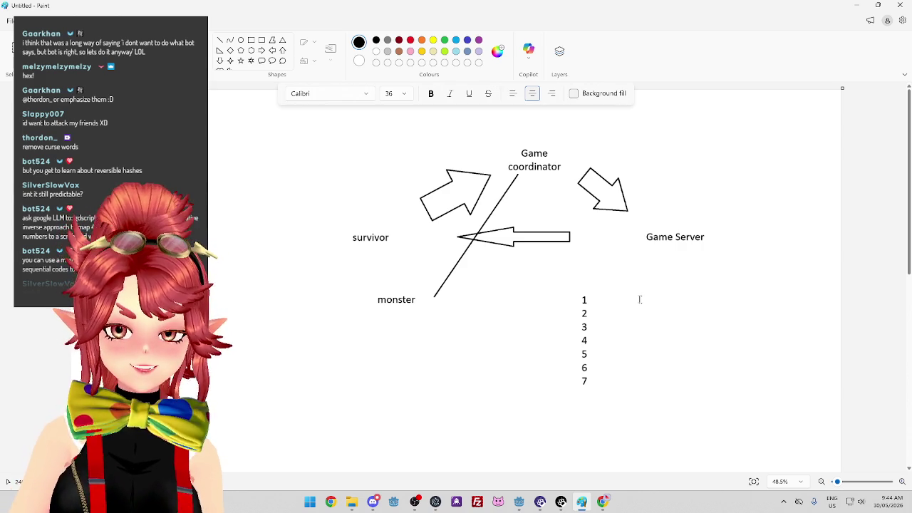
click(638, 298)
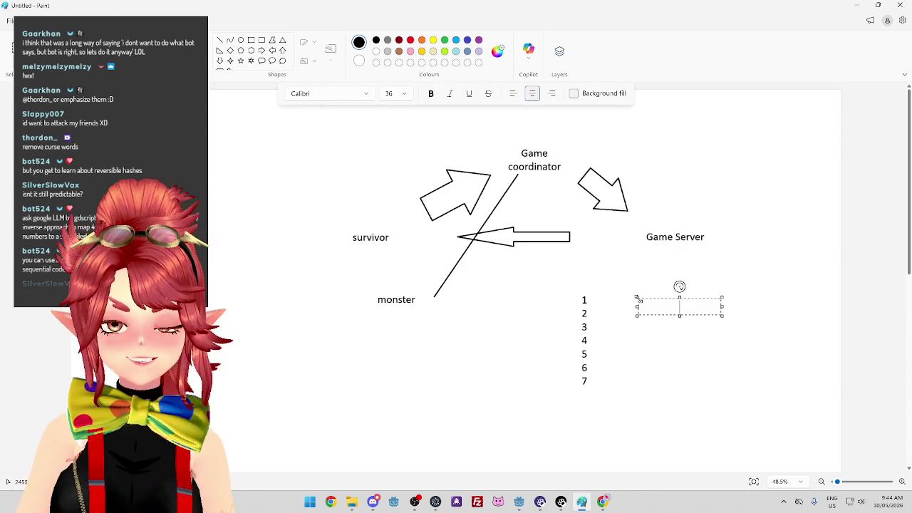
- Fill the text box beside numbers 1–3 with codes 5G8P, U813 and 4FR, then switch to Chrome
drag(662, 299, 650, 292)
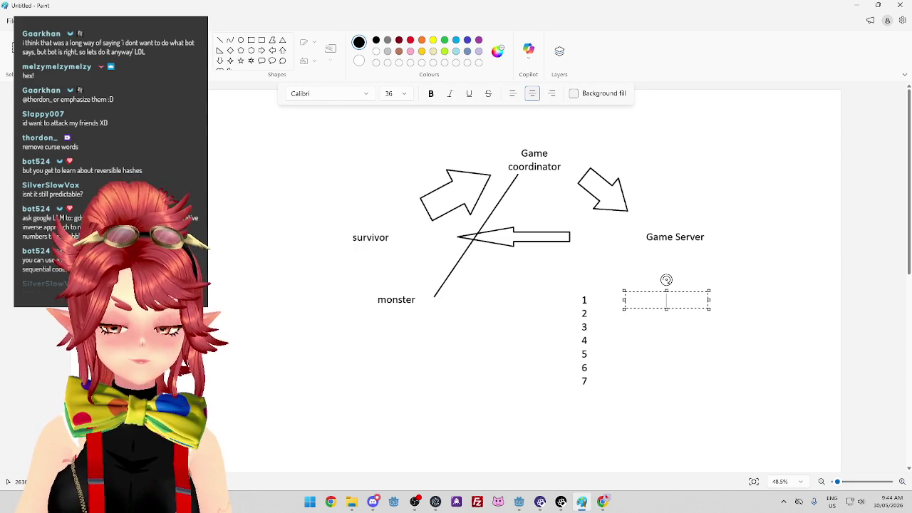
text(G)
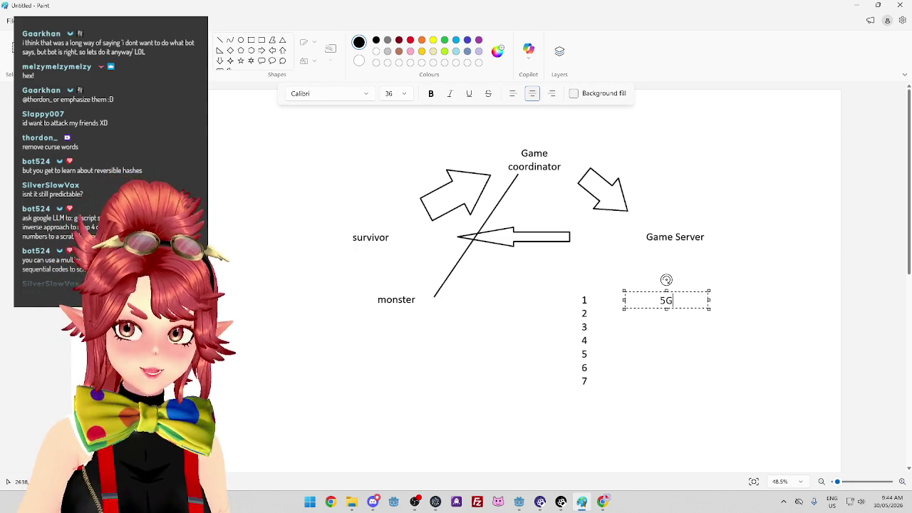
text(8P)
key(Return)
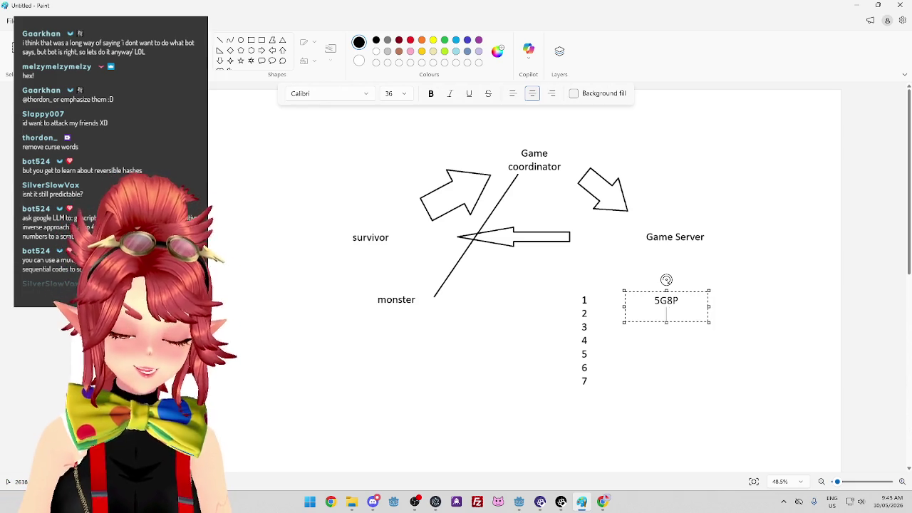
text(U81)
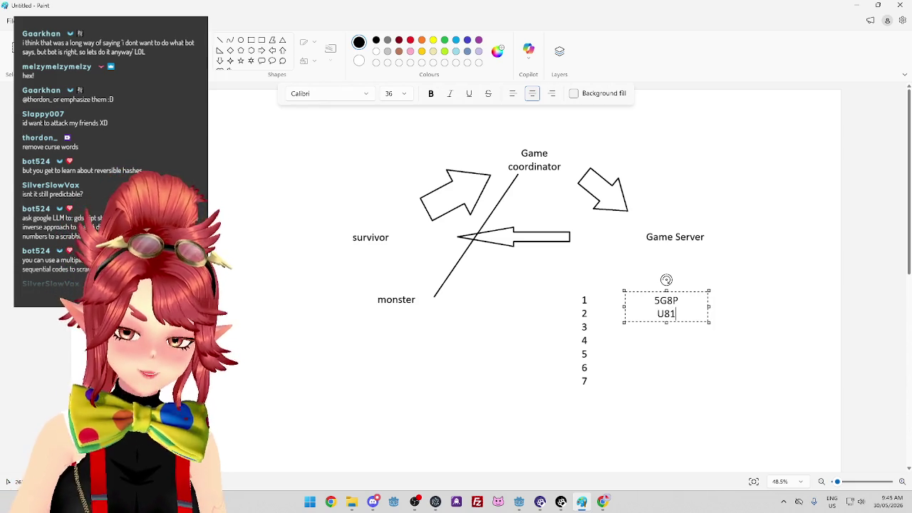
text(3)
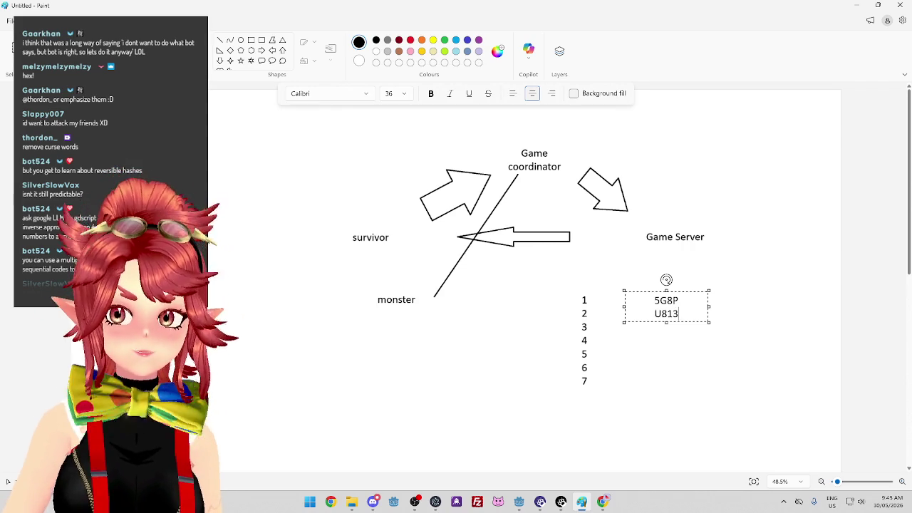
key(Return)
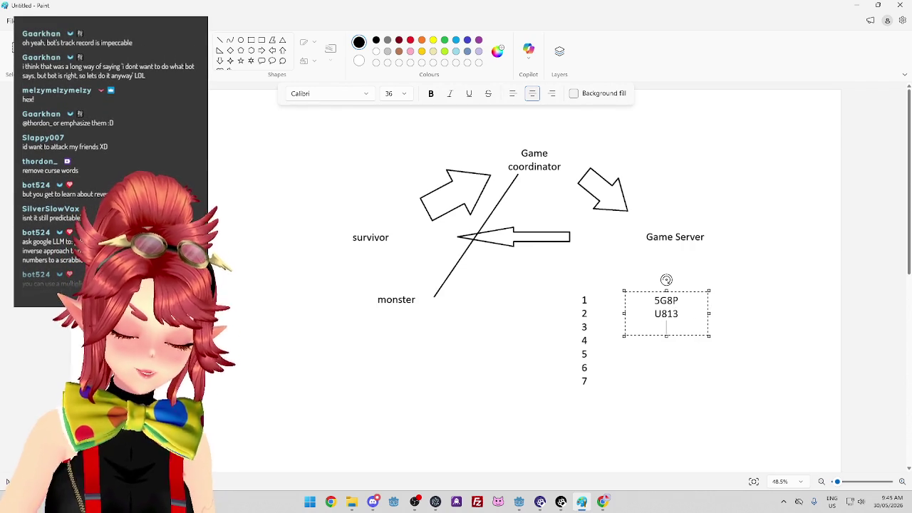
text(1)
key(BackSpace)
text(4)
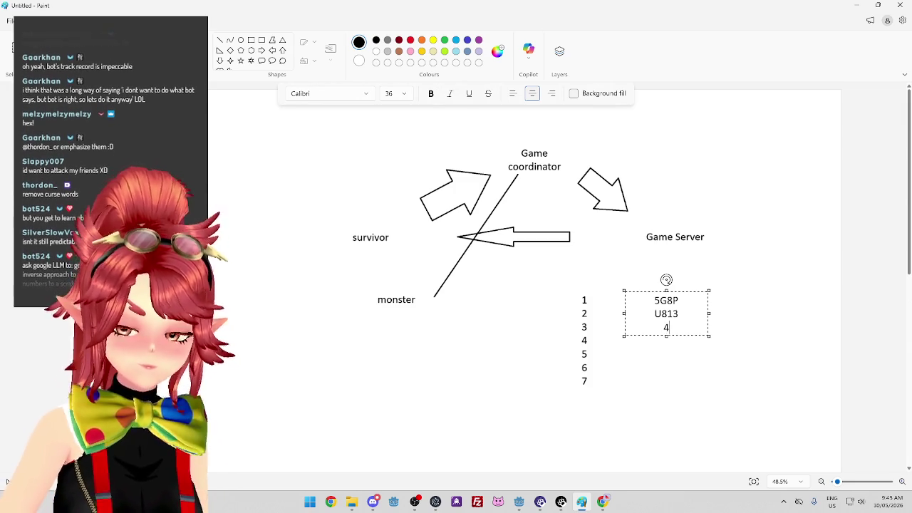
text(FR)
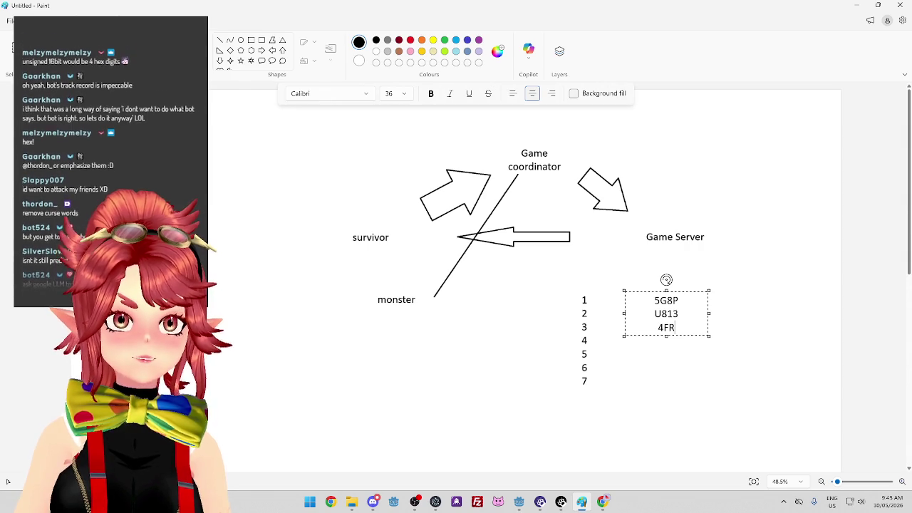
key(alt+Tab)
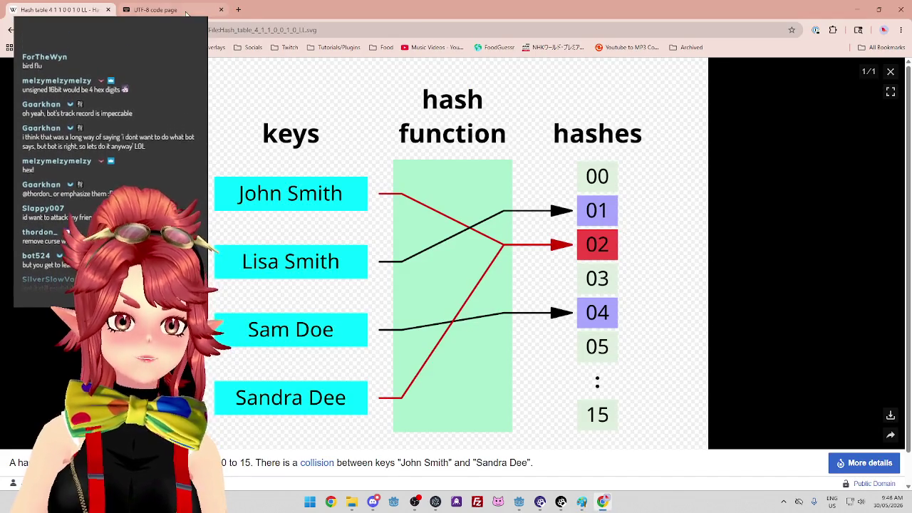
- Search Google for 'unsigned 16 bit' and preview the signed vs unsigned table image
click(238, 11)
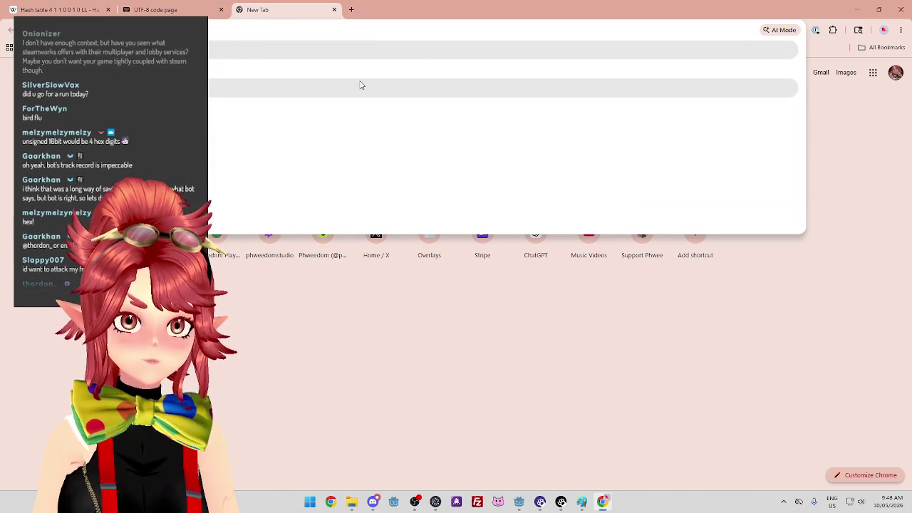
key(Return)
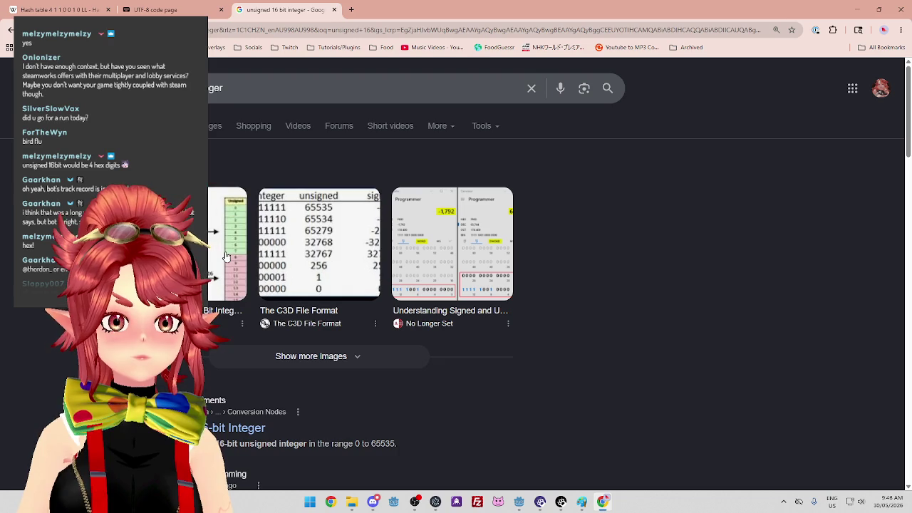
click(226, 256)
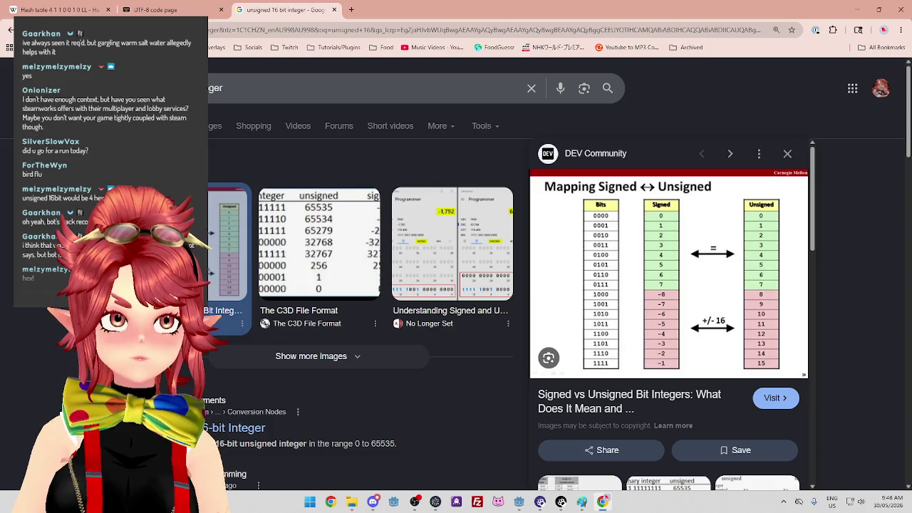
click(274, 94)
key(Return)
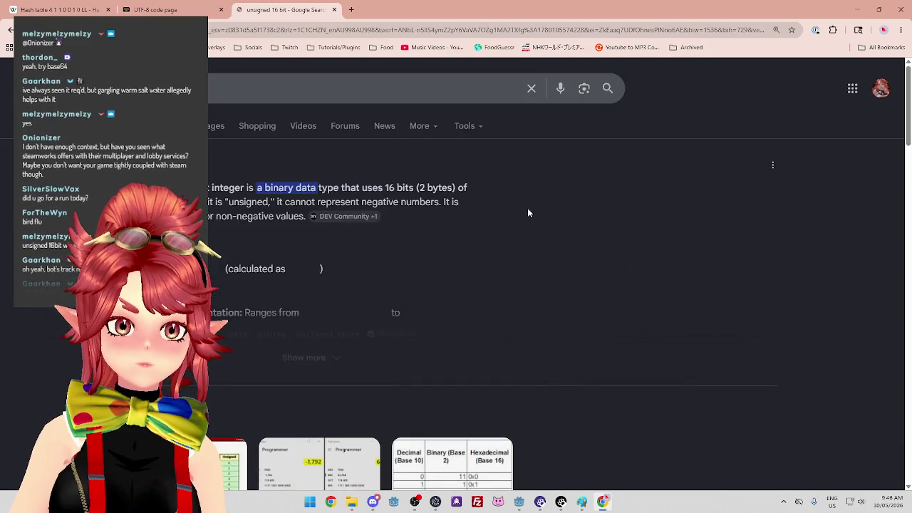
scroll(388, 284, down, 1)
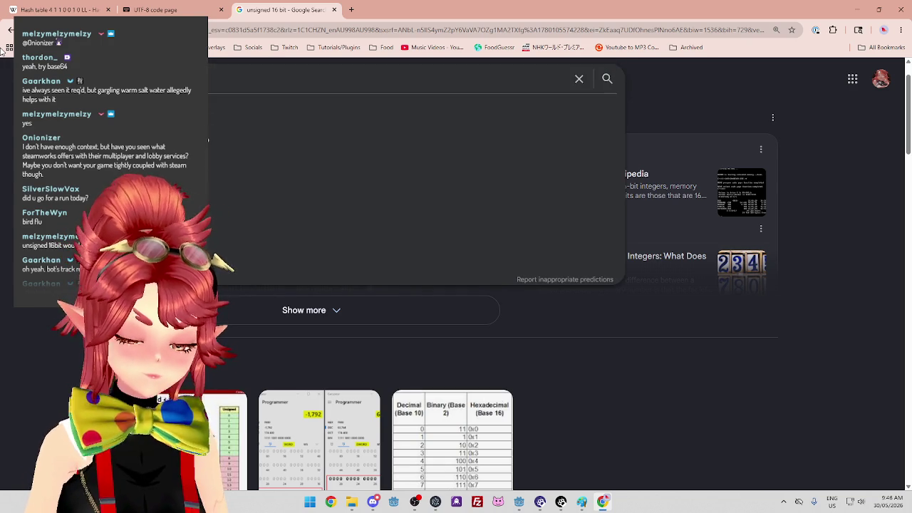
- Find 'base64' image results, open the Medium Base64 Encoding article and dismiss its signup popup
key(Return)
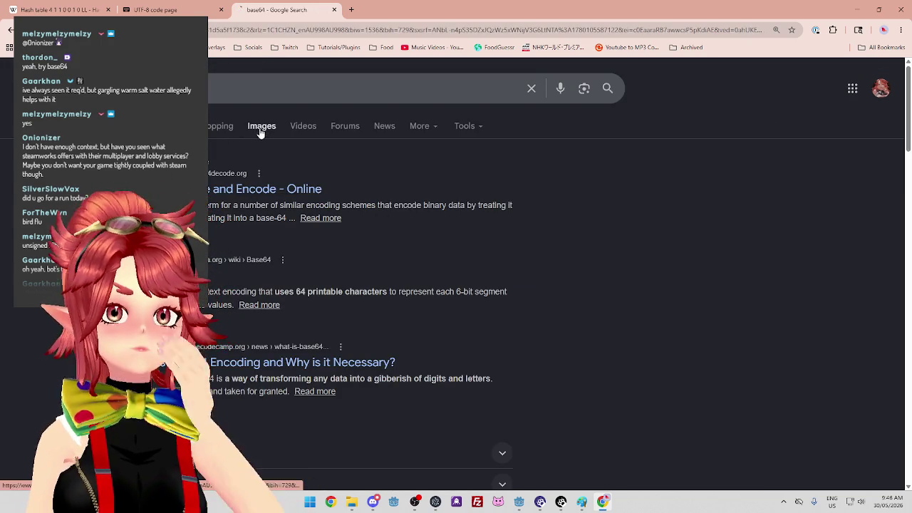
click(260, 127)
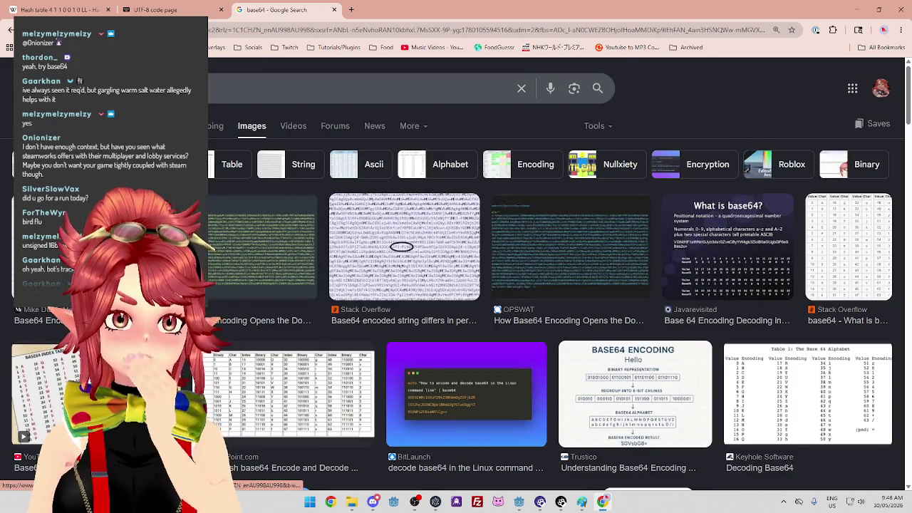
click(142, 246)
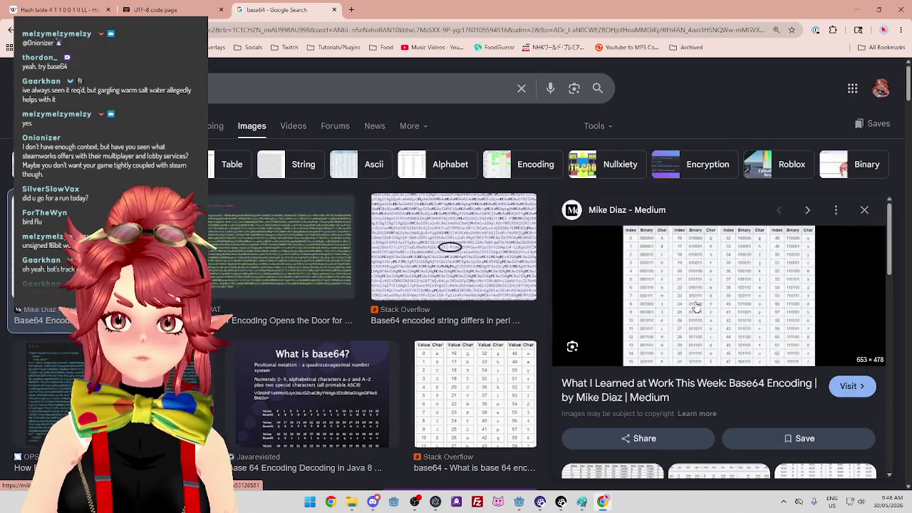
click(694, 307)
scroll(469, 273, down, 2)
scroll(499, 299, down, 5)
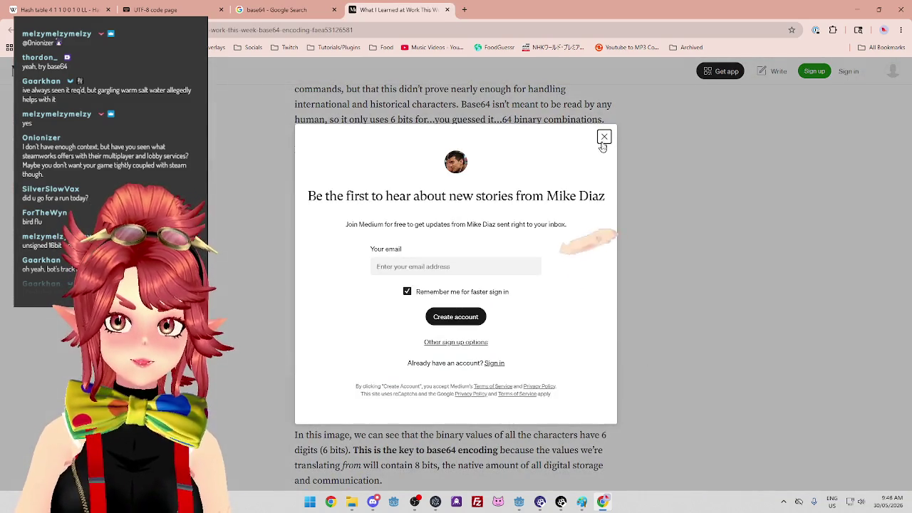
click(621, 281)
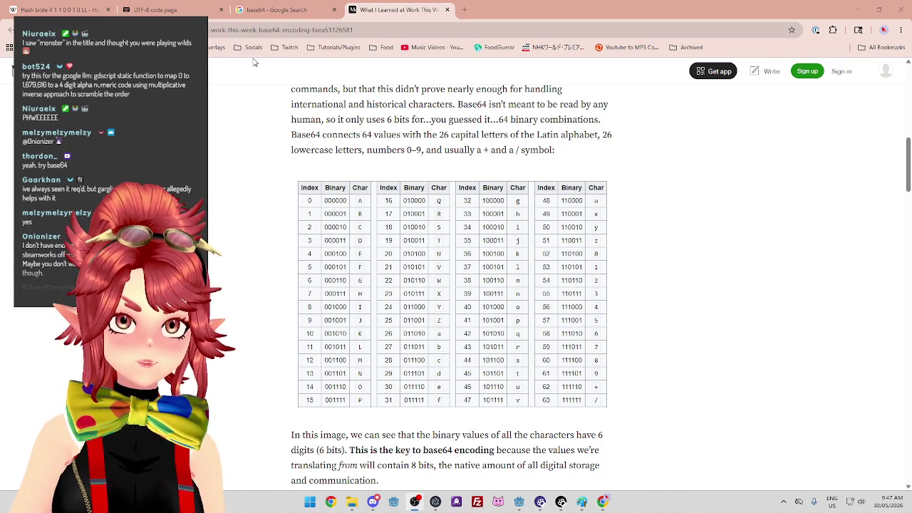
click(464, 10)
- Search for the pasted GDScript 0–1,679,616 code question, read the expanded AI overview, then return to Paint
text(gdscript static function to map 0 to 1,679,616 to a 4 digit alpha numeric code using multiplicative inverse approach to scramble the order)
key(Return)
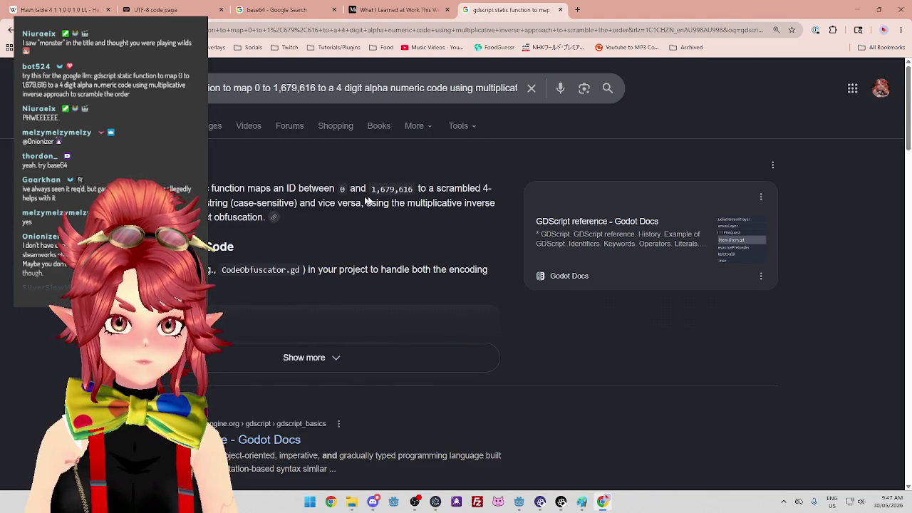
click(349, 363)
scroll(367, 286, down, 2)
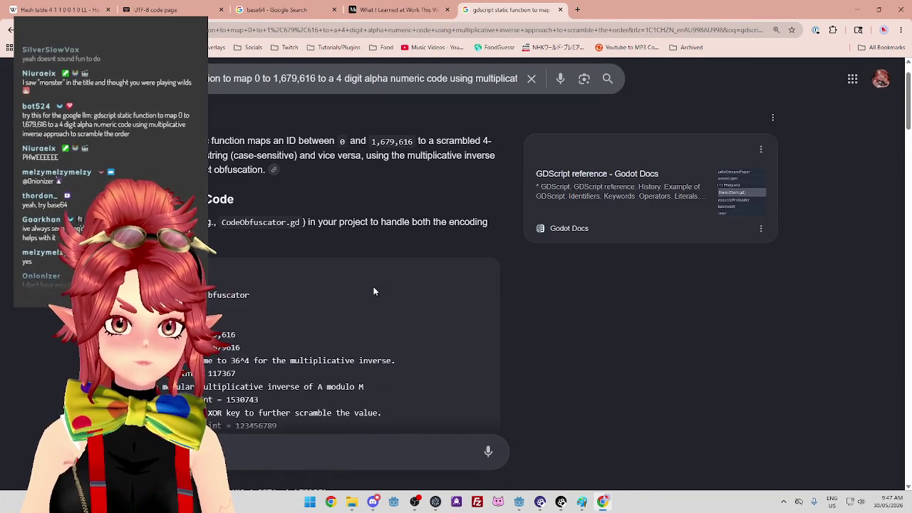
scroll(374, 263, down, 2)
scroll(373, 253, down, 3)
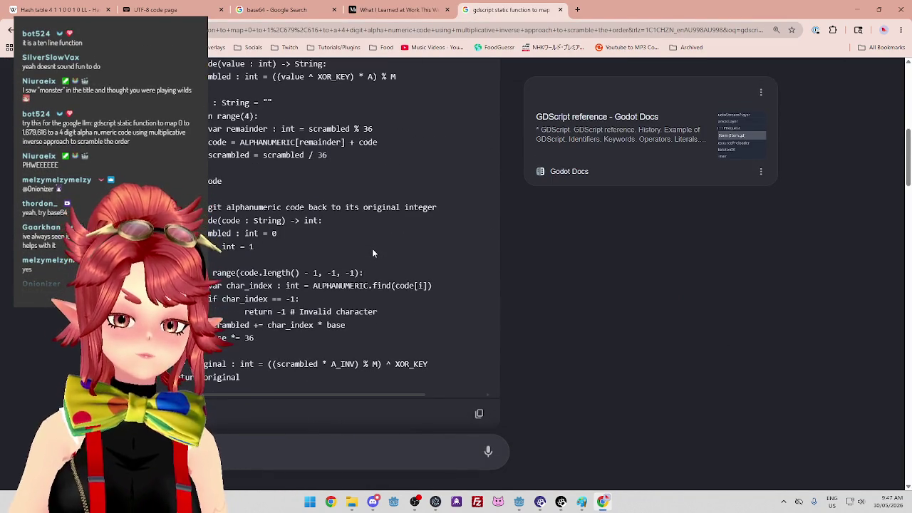
scroll(371, 250, up, 2)
scroll(366, 250, up, 1)
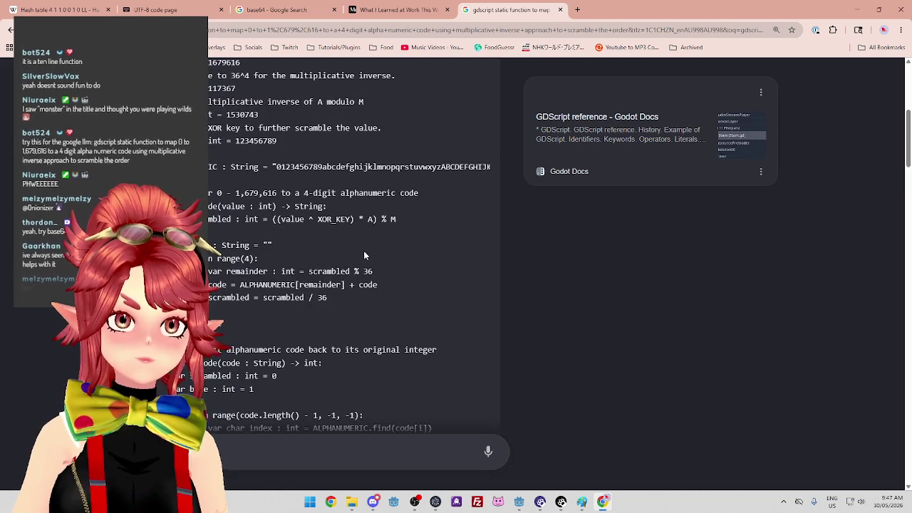
scroll(361, 253, down, 3)
scroll(362, 253, down, 2)
scroll(361, 253, down, 1)
scroll(361, 255, up, 2)
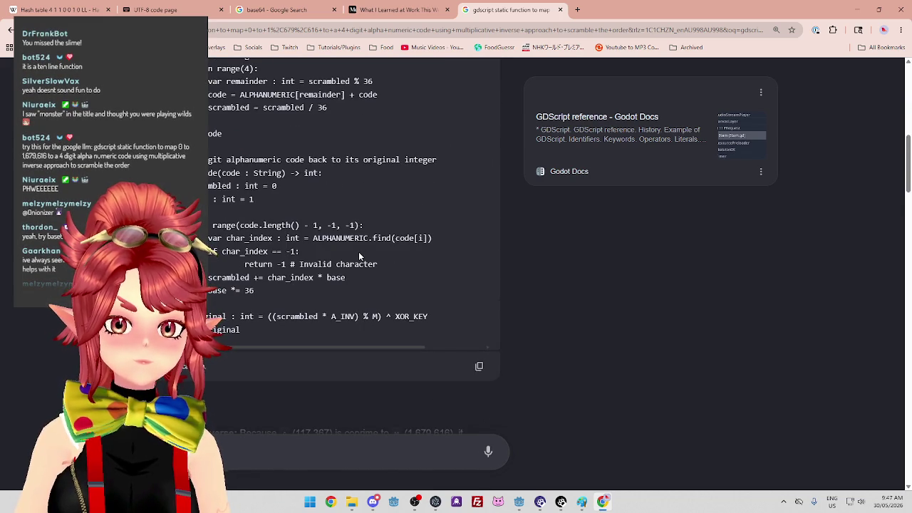
scroll(358, 254, up, 1)
scroll(359, 254, up, 3)
scroll(359, 254, up, 2)
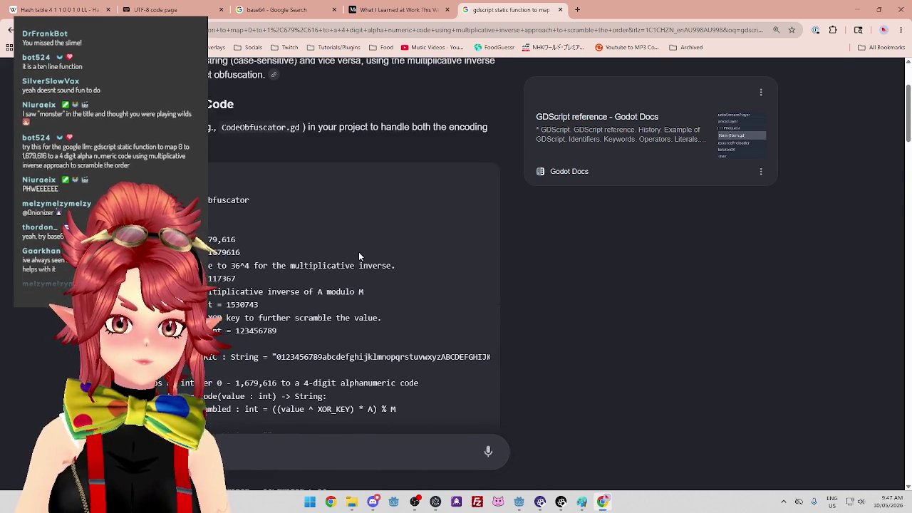
scroll(358, 254, down, 3)
scroll(358, 254, down, 3)
scroll(359, 253, down, 3)
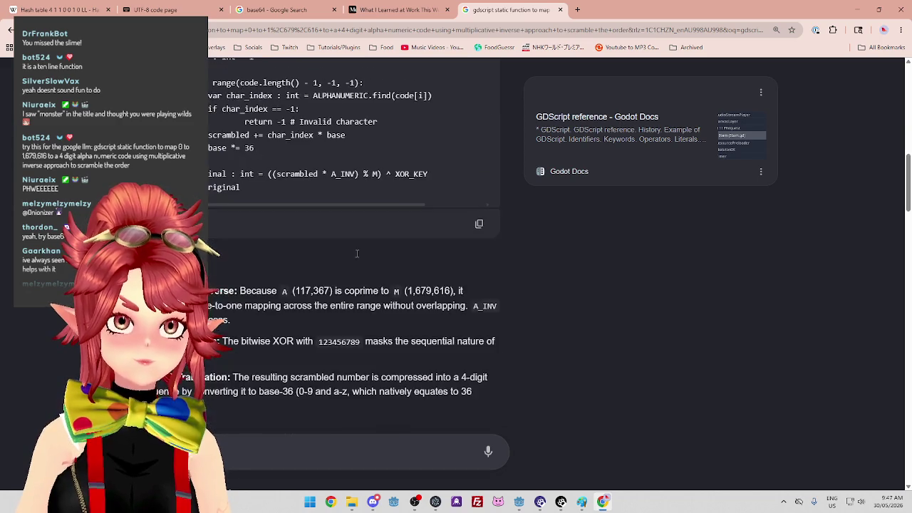
scroll(357, 253, down, 3)
scroll(357, 253, down, 1)
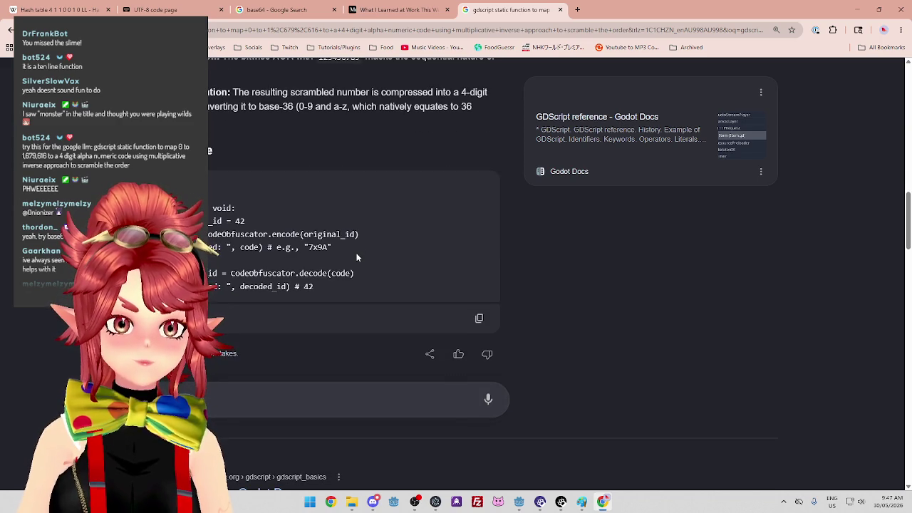
scroll(290, 174, up, 1)
scroll(290, 174, up, 3)
scroll(290, 174, up, 3)
scroll(288, 178, up, 5)
scroll(288, 178, down, 2)
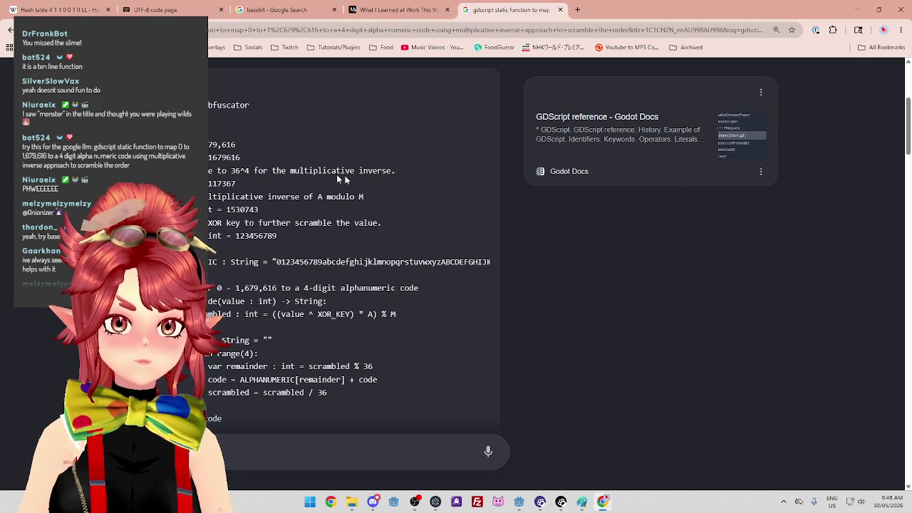
click(859, 12)
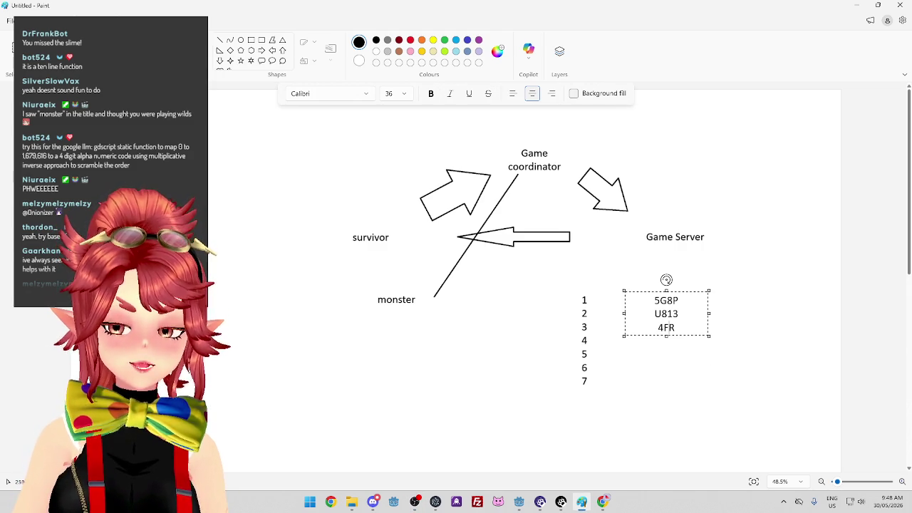
- Add 7 to the third code, change U813 to U893, and commit the code column
text(7)
drag(667, 313, 673, 313)
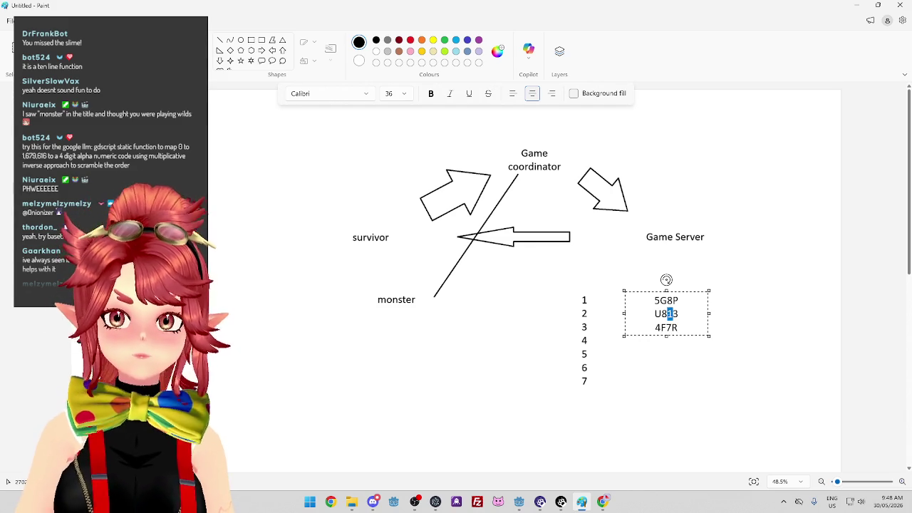
text(9)
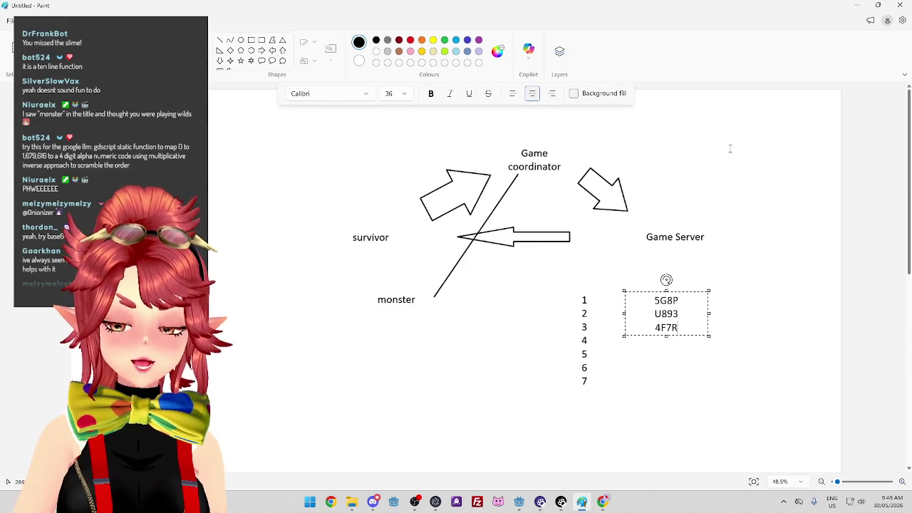
click(790, 175)
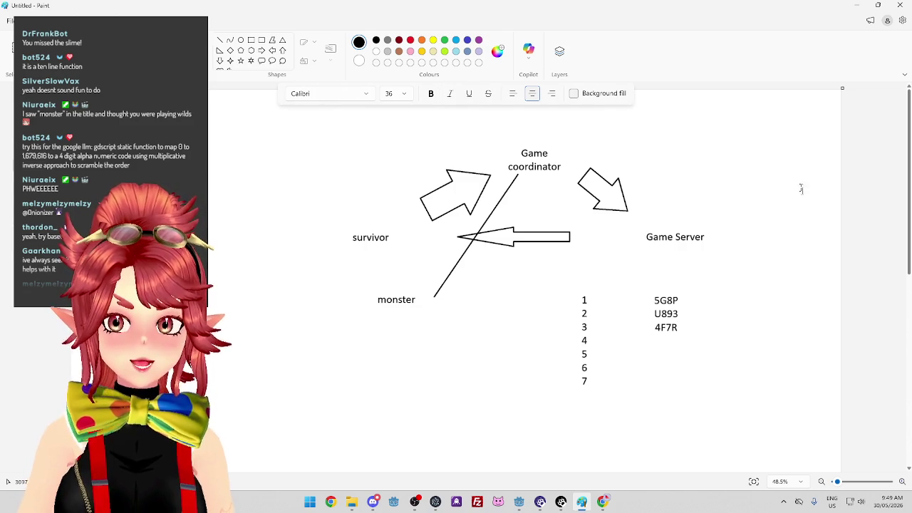
- Place a text box near the top right and type the full alphabet A–Z on one line
click(753, 152)
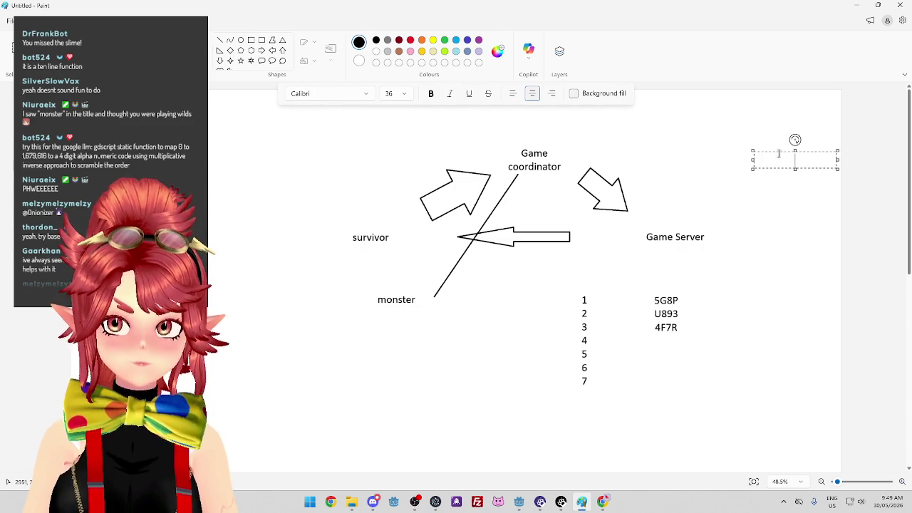
drag(779, 158, 661, 129)
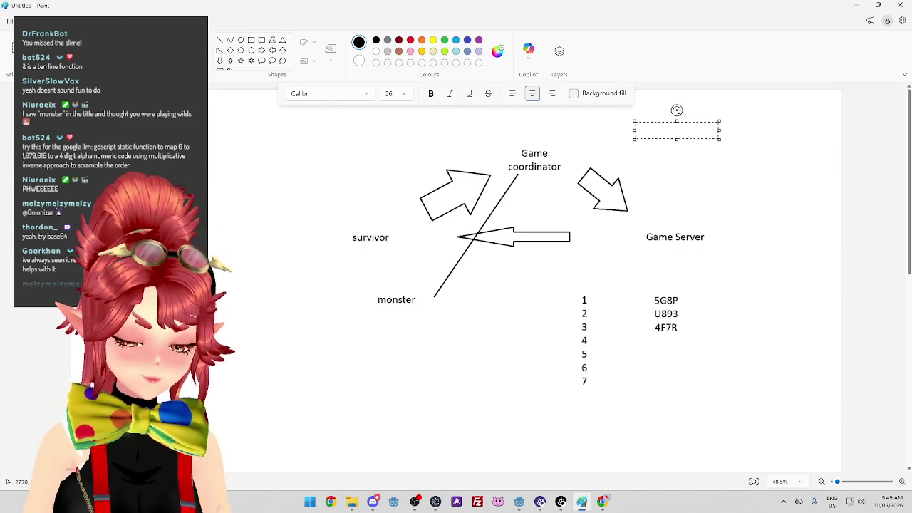
text(ABCDEFGHIJKLMNOPQRSTUVWXYZ)
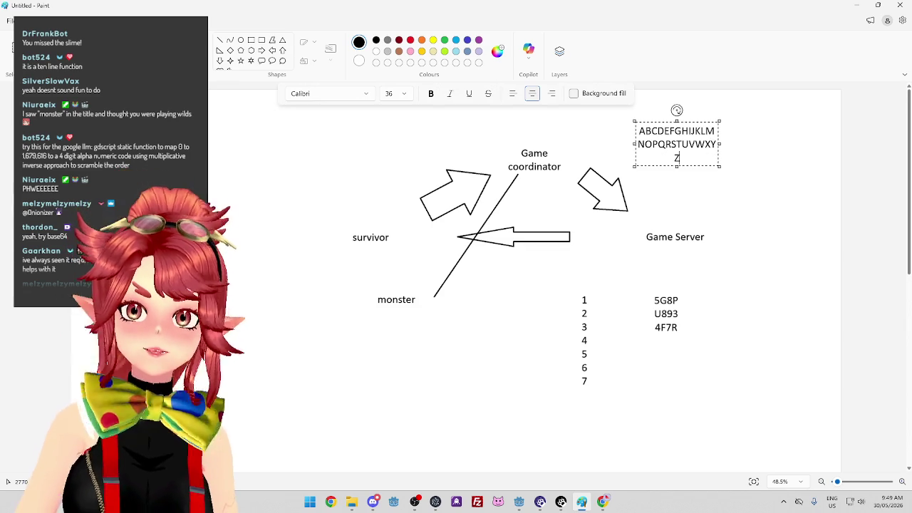
drag(720, 144, 819, 144)
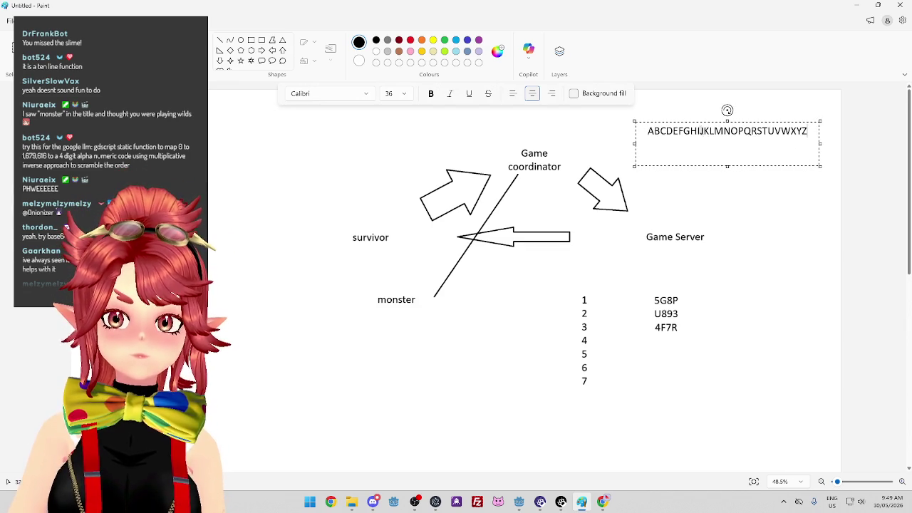
- Remove I and O from the alphabet and append the digits 23456789
key(BackSpace)
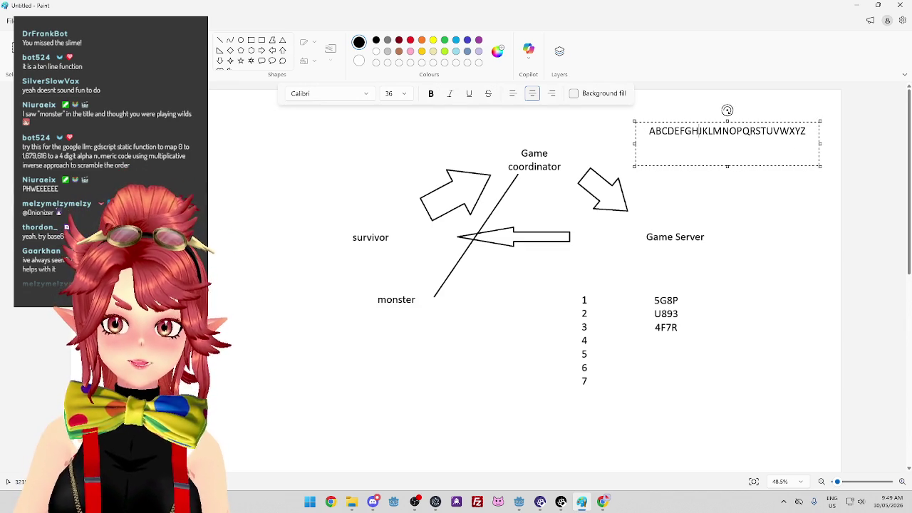
click(735, 132)
key(BackSpace)
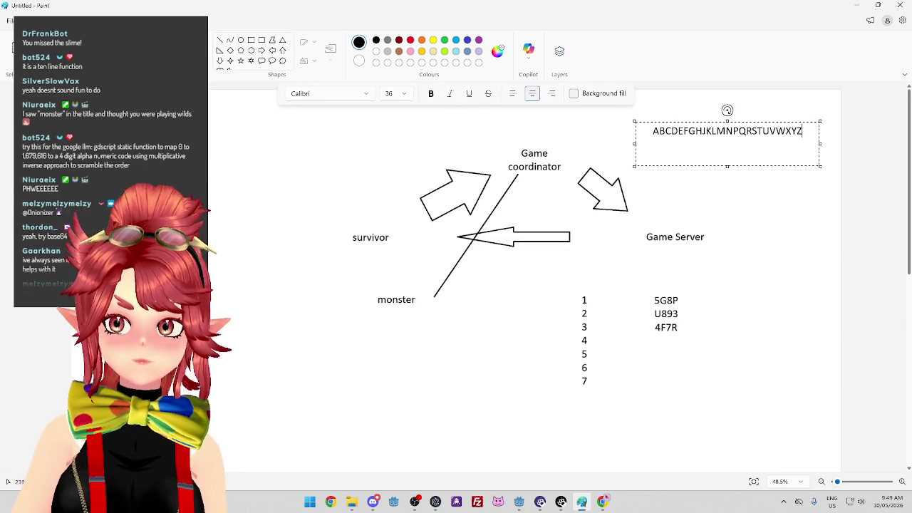
key(End)
text(0)
key(BackSpace)
text(1)
key(BackSpace)
text(23456789)
- Move M between 5 and 6, insert 3 after ABC, and copy H between 2 and 3
drag(634, 144, 588, 144)
drag(670, 131, 680, 131)
key(ctrl+x)
click(769, 131)
key(ctrl+v)
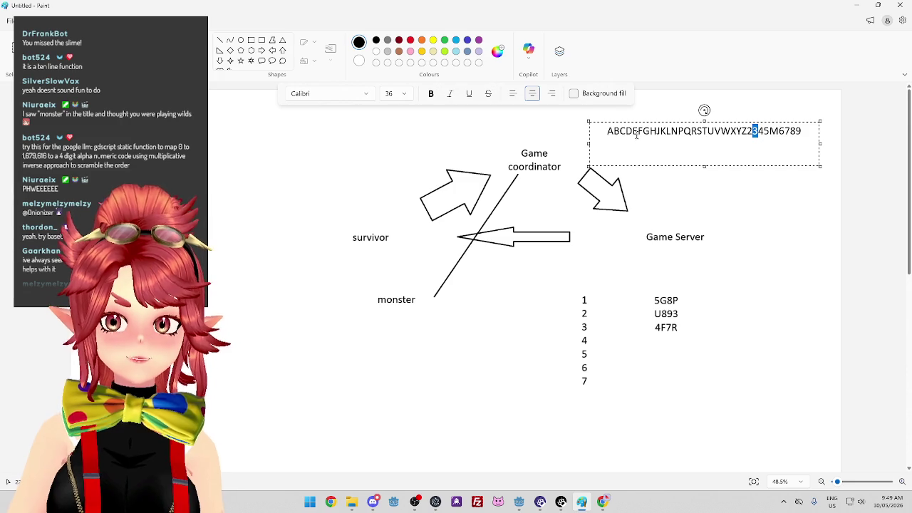
click(624, 131)
key(ctrl+v)
drag(653, 131, 661, 131)
key(ctrl+c)
click(755, 131)
key(ctrl+v)
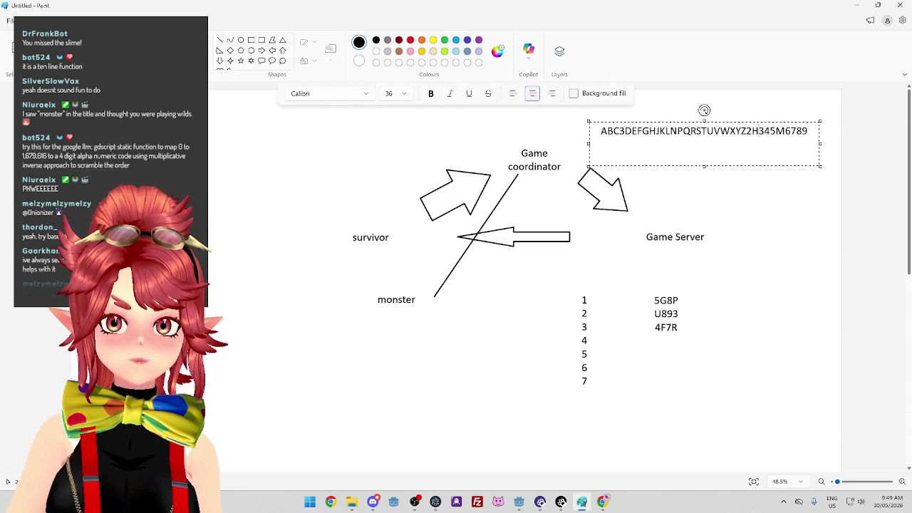
- Move B to follow U and move W to the start of the string
key(ctrl+c)
click(718, 131)
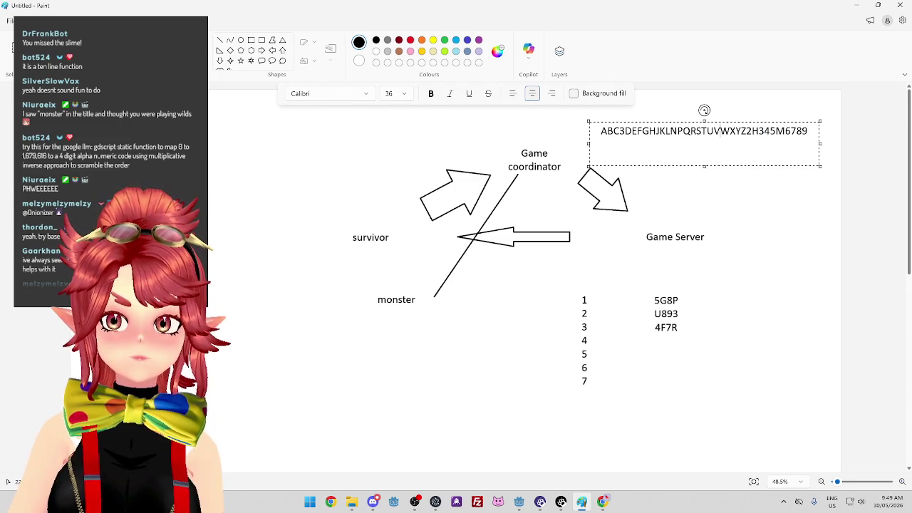
key(ctrl+v)
drag(711, 131, 704, 131)
key(ctrl+z)
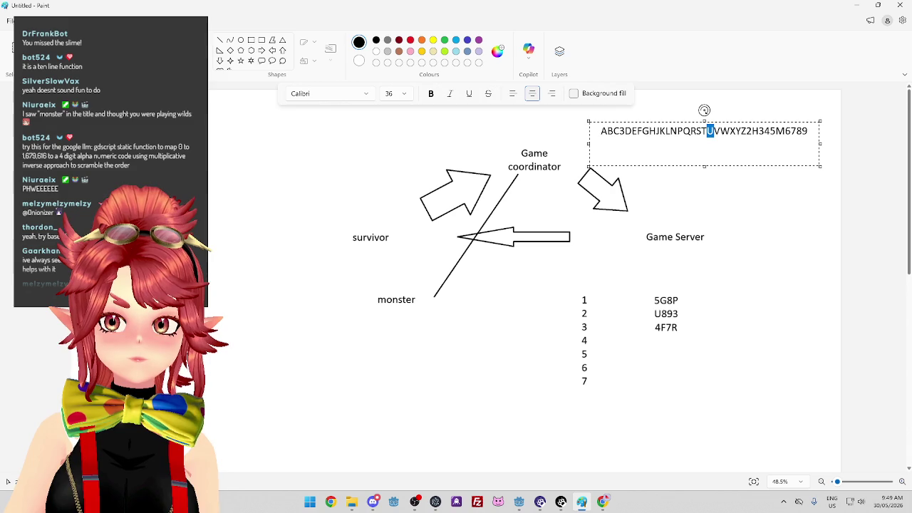
click(610, 131)
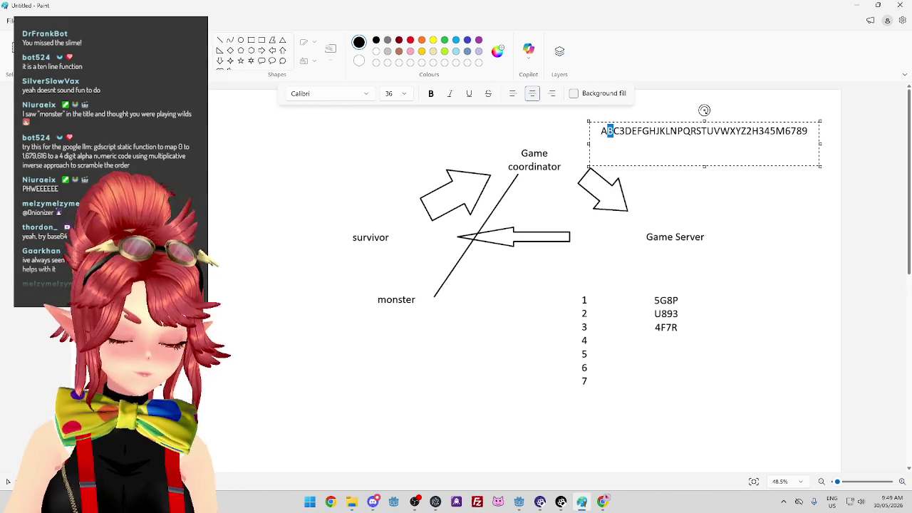
key(Delete)
click(710, 133)
text(B)
drag(720, 131, 730, 131)
key(Delete)
click(601, 131)
text(W)
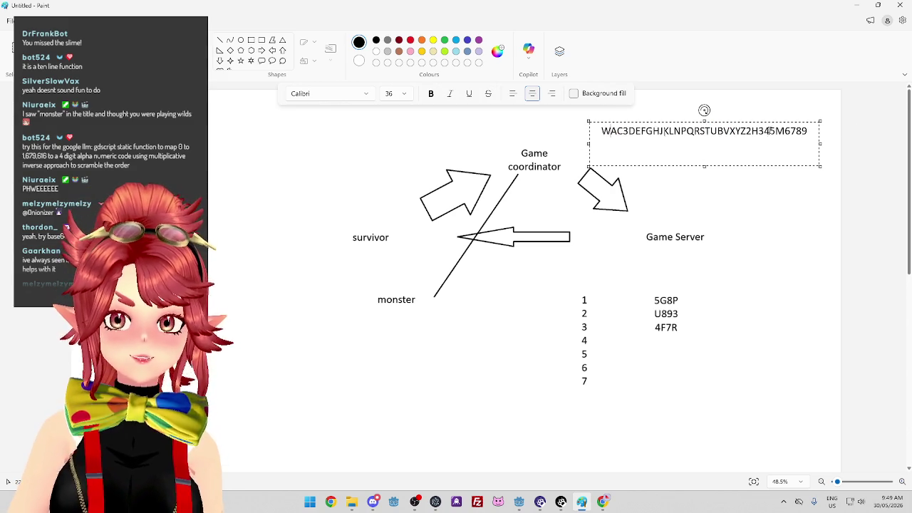
- Resize the text box so the scrambled string sits on a single line
drag(703, 166, 702, 142)
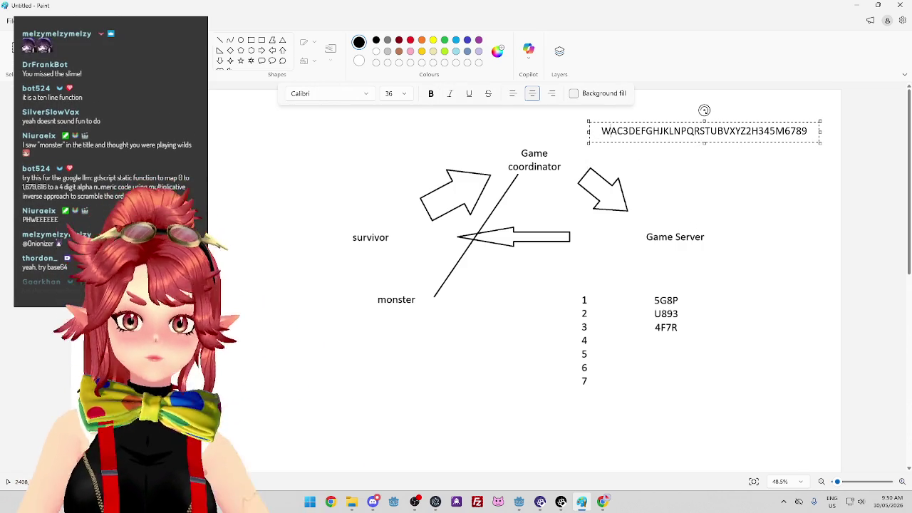
drag(703, 142, 703, 139)
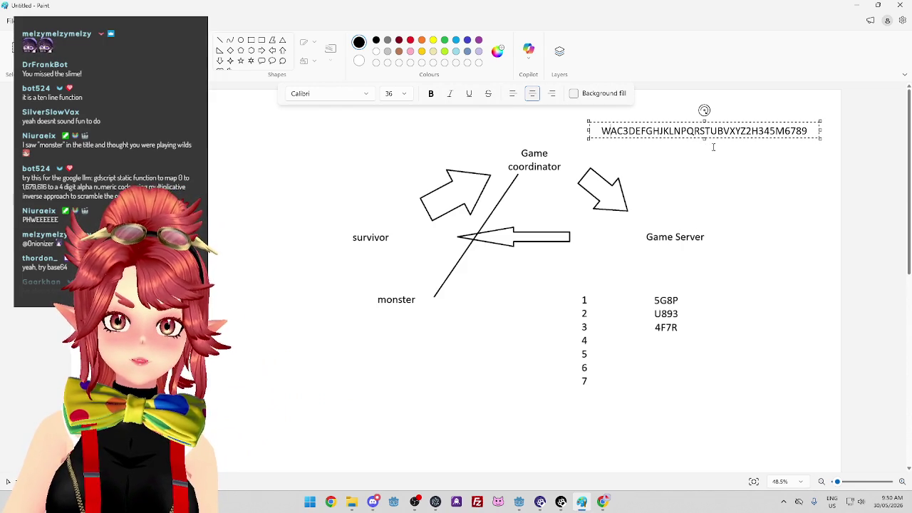
drag(703, 139, 703, 142)
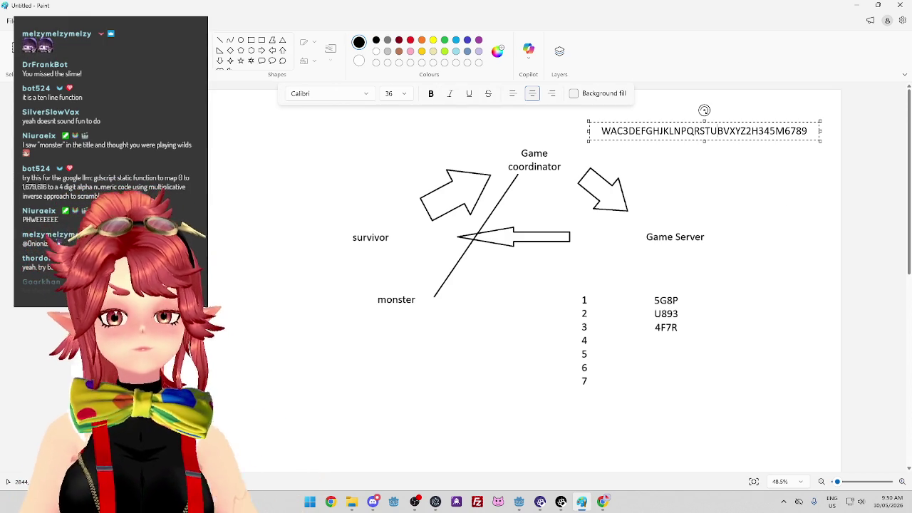
drag(585, 132, 594, 132)
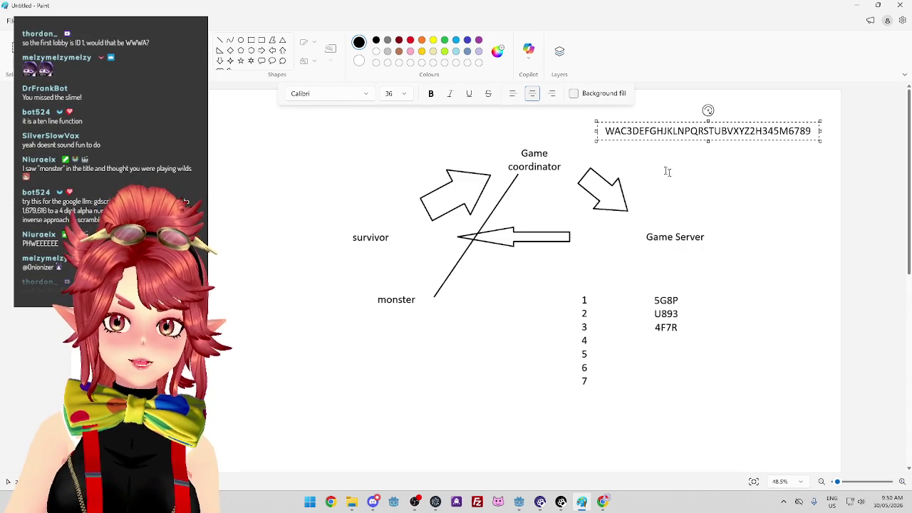
- Commit the scrambled string and type Rand(1,34) in a new text box below it
click(712, 182)
drag(689, 175, 775, 193)
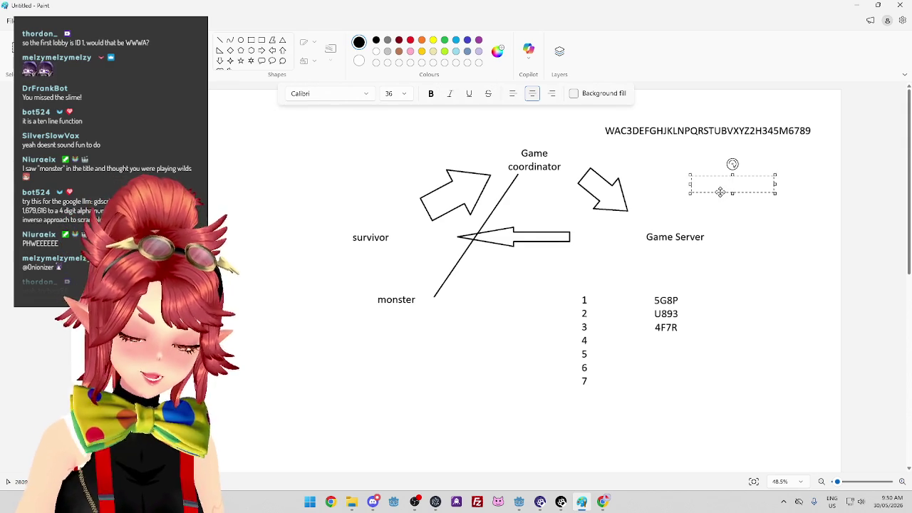
text(Rand)
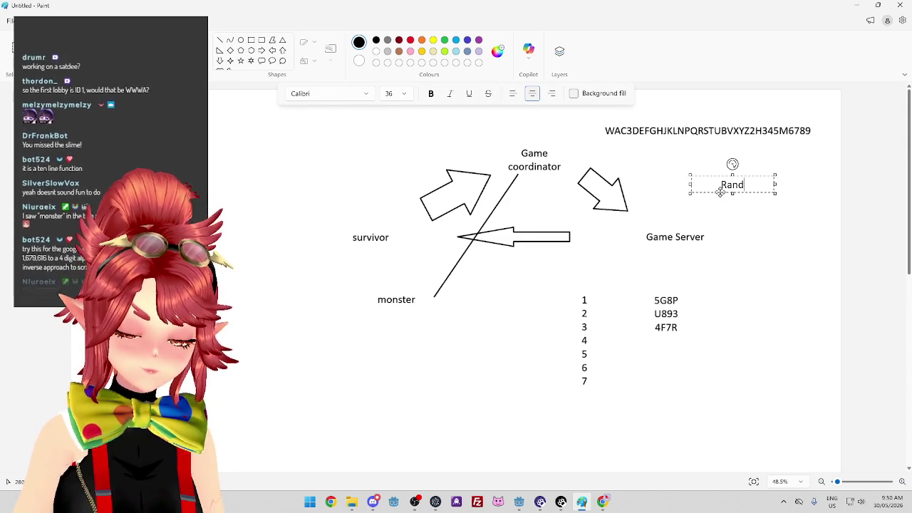
text((1,34)
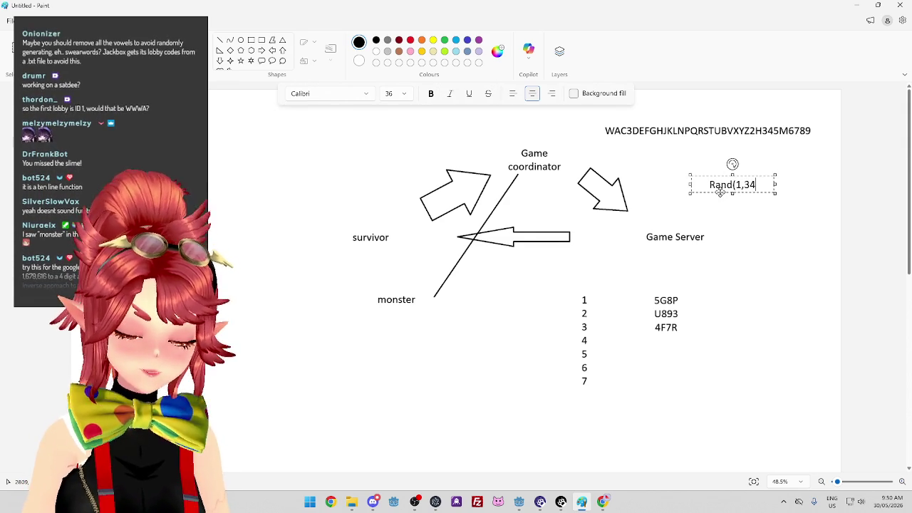
text())
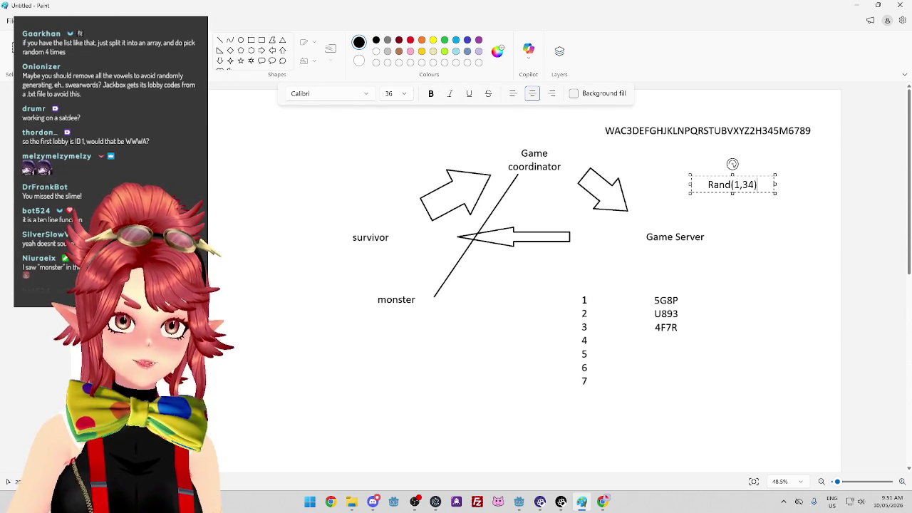
key(Return)
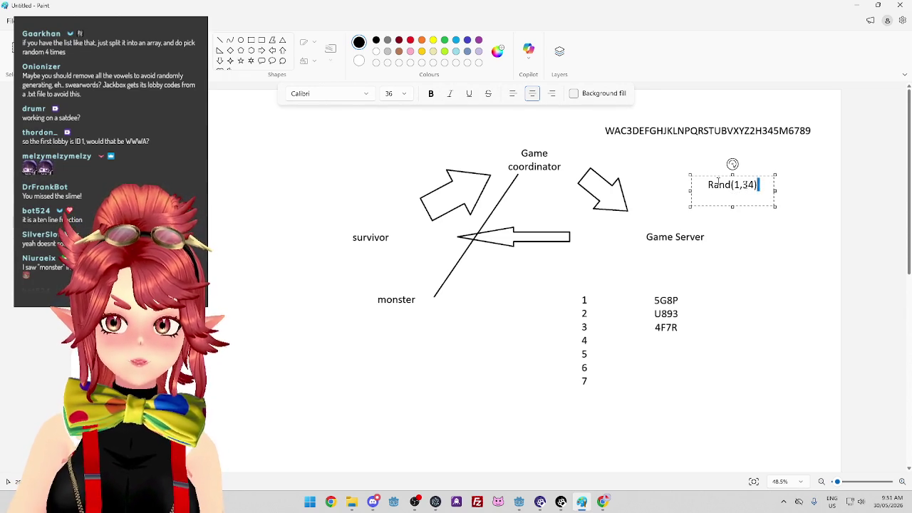
- Copy and paste the line to make four Rand(1,34) lines
key(ctrl+a)
key(ctrl+c)
key(Right)
key(Return)
key(ctrl+v)
key(Return)
key(ctrl+v)
key(Return)
key(ctrl+v)
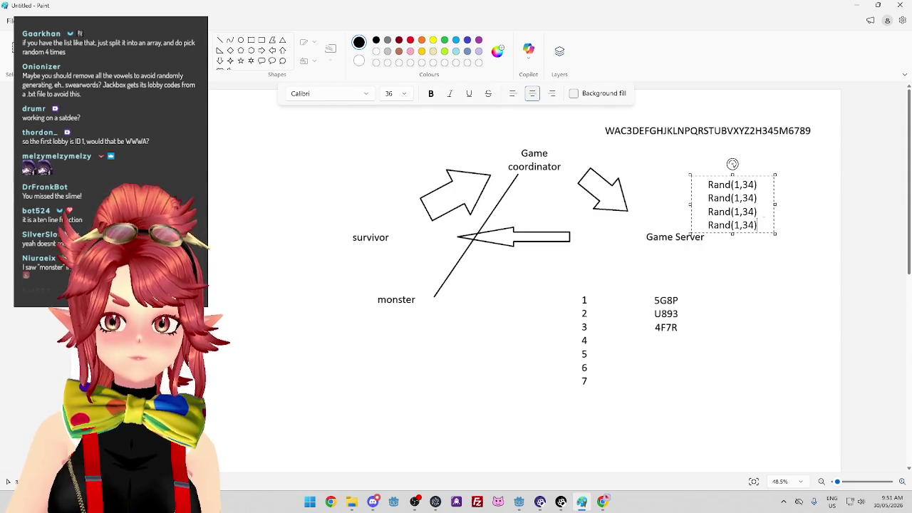
- Nudge the four Rand(1,34) lines up slightly and commit them to the canvas
drag(756, 175, 758, 156)
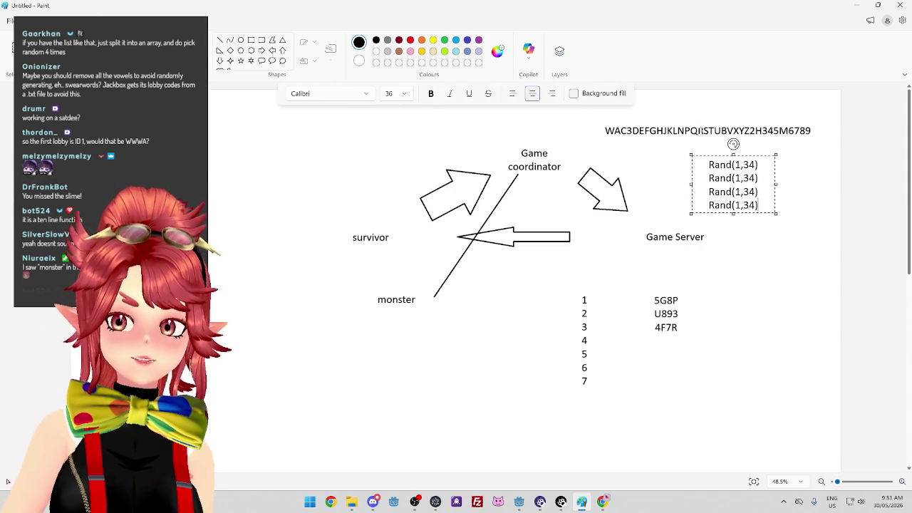
click(660, 130)
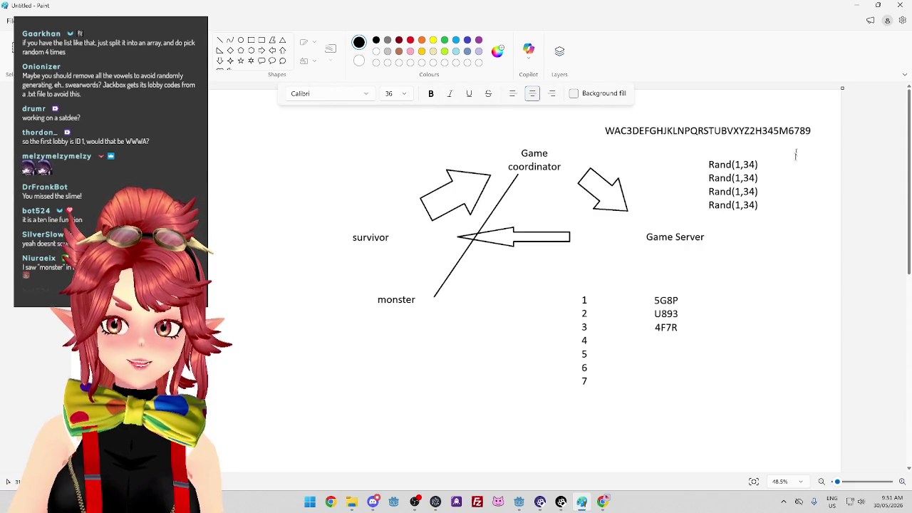
click(741, 178)
click(686, 130)
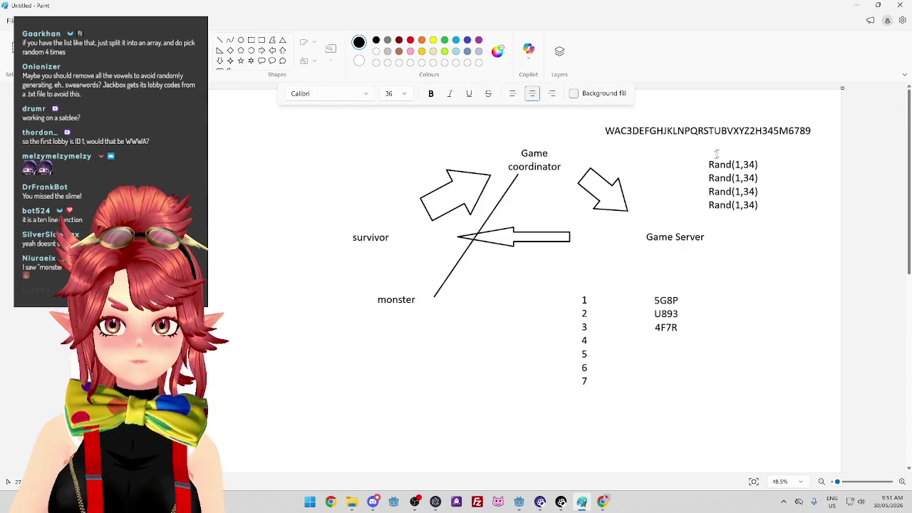
click(809, 123)
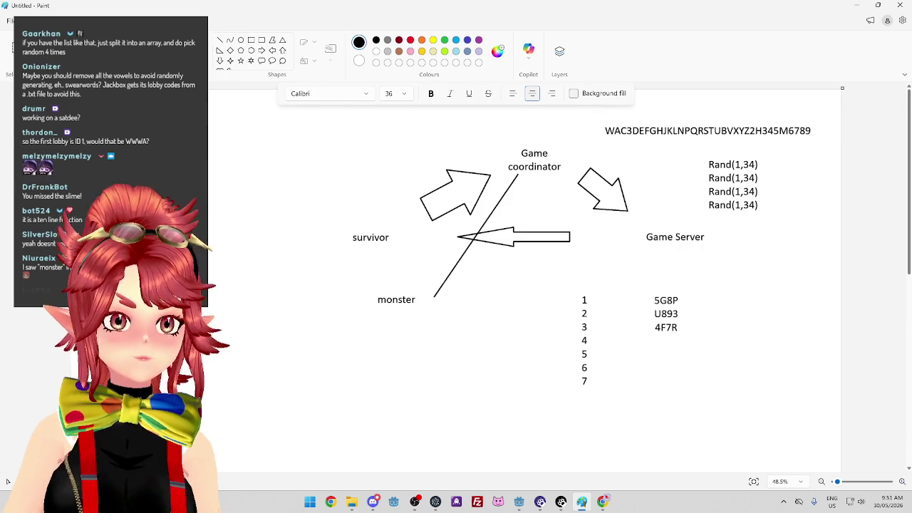
- Delete the old letter string, the Game Server label with its codes, and numbers 1–7
drag(591, 117, 824, 141)
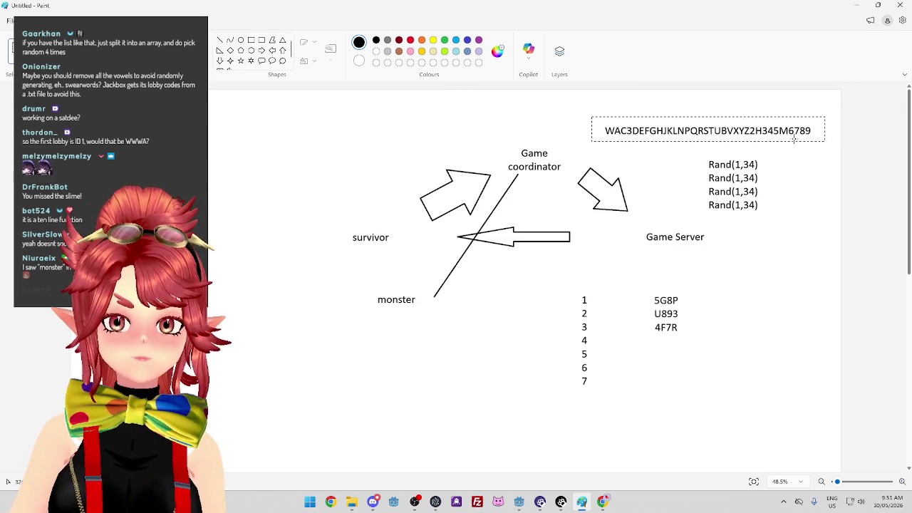
key(Delete)
drag(639, 228, 755, 391)
key(Delete)
drag(569, 286, 638, 409)
key(Delete)
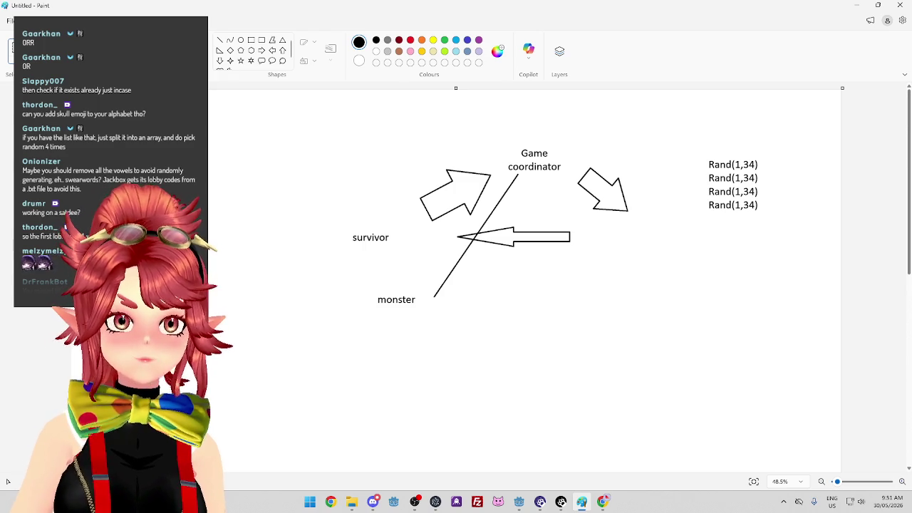
click(779, 183)
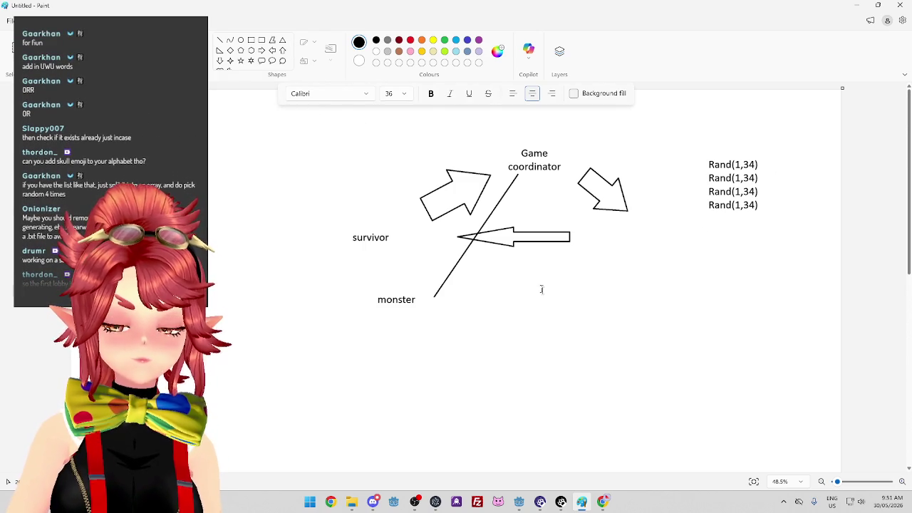
click(618, 273)
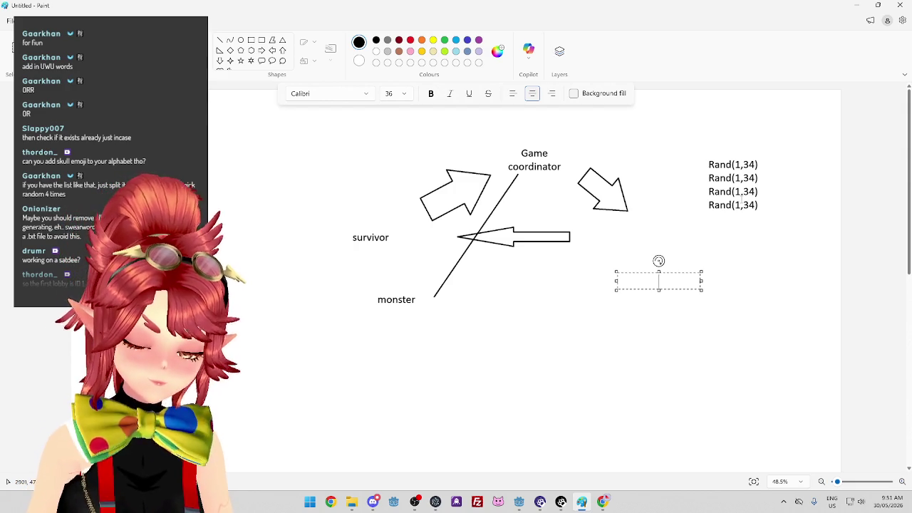
- Type BCDFGHJKLMNPQRSTVWXYZ23456789 below the Rand lines, widening the box to keep one line
text(B)
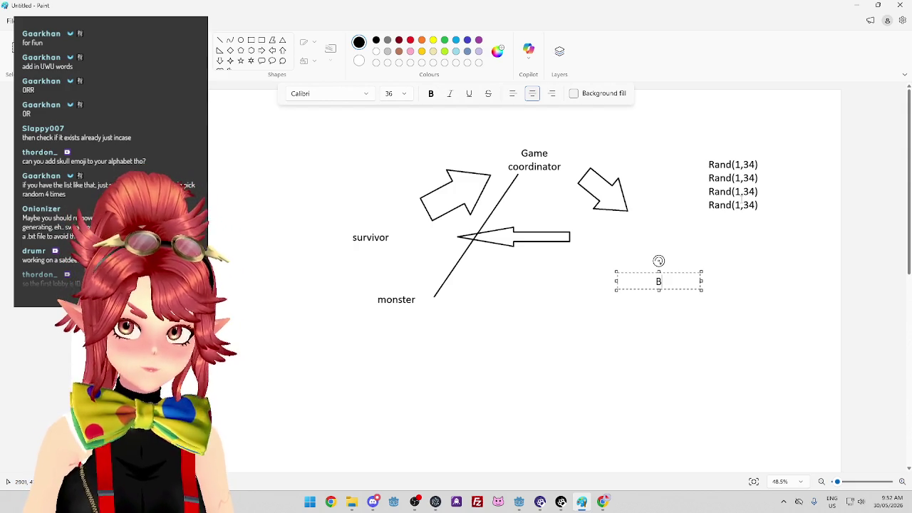
text(CD)
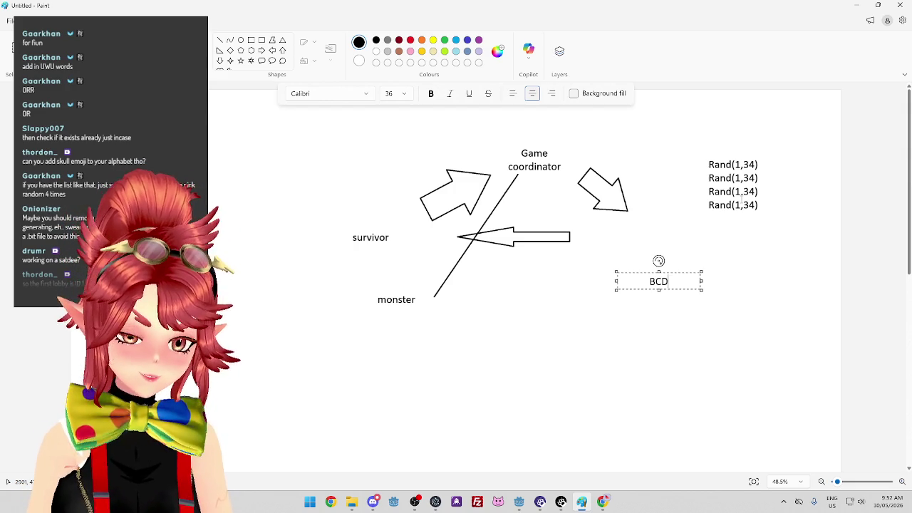
text(FGHJKLMNPQ)
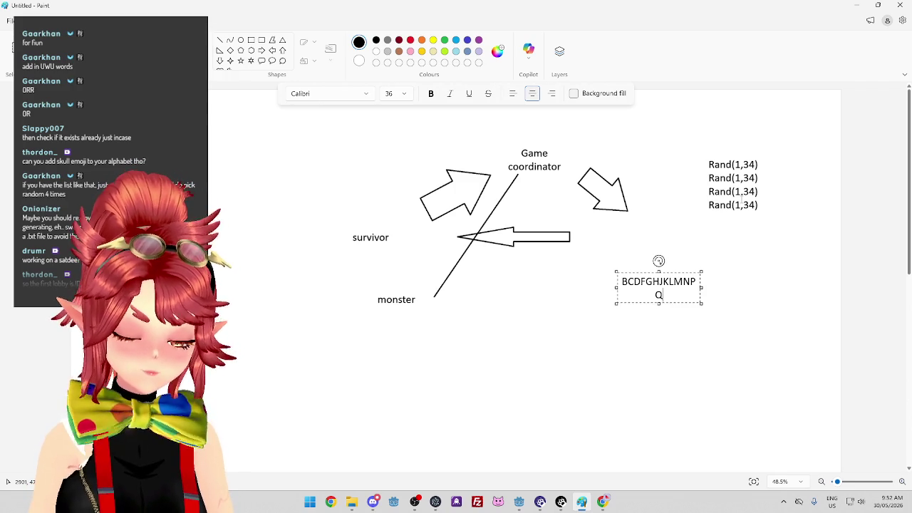
text(RSTVWXY)
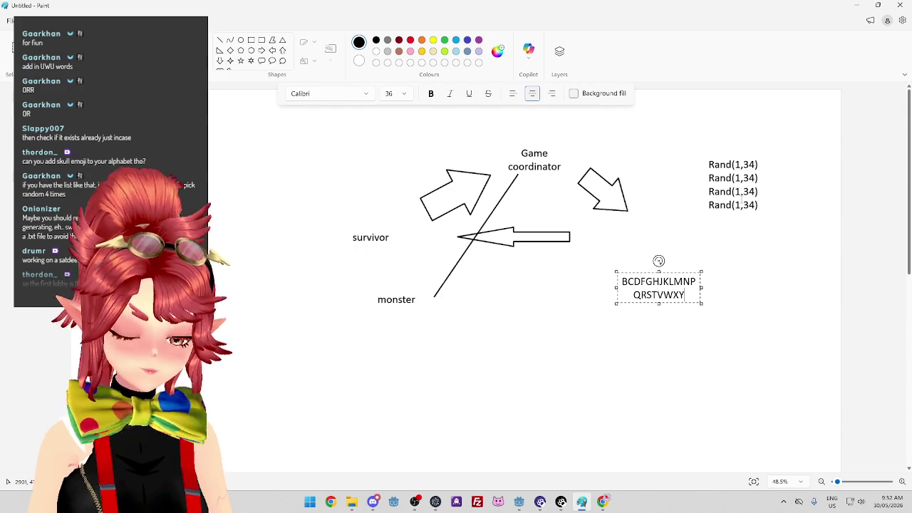
text(Z)
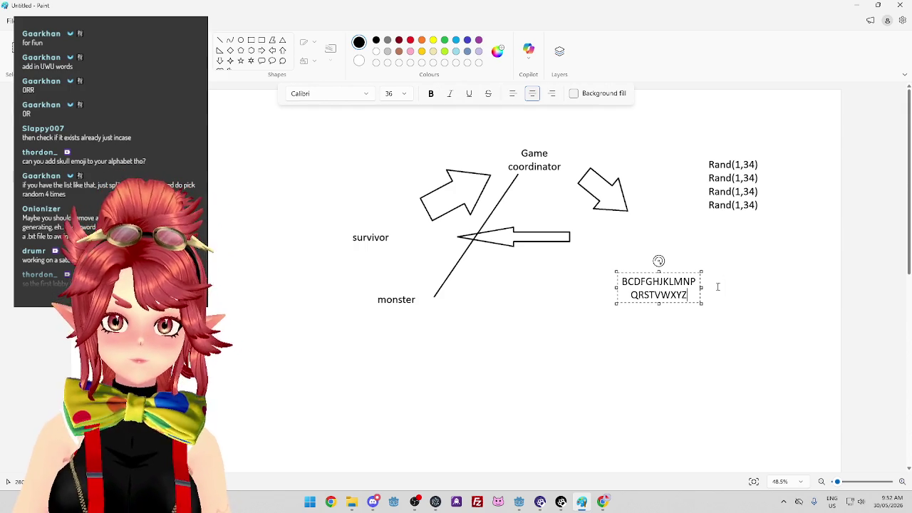
drag(700, 287, 784, 288)
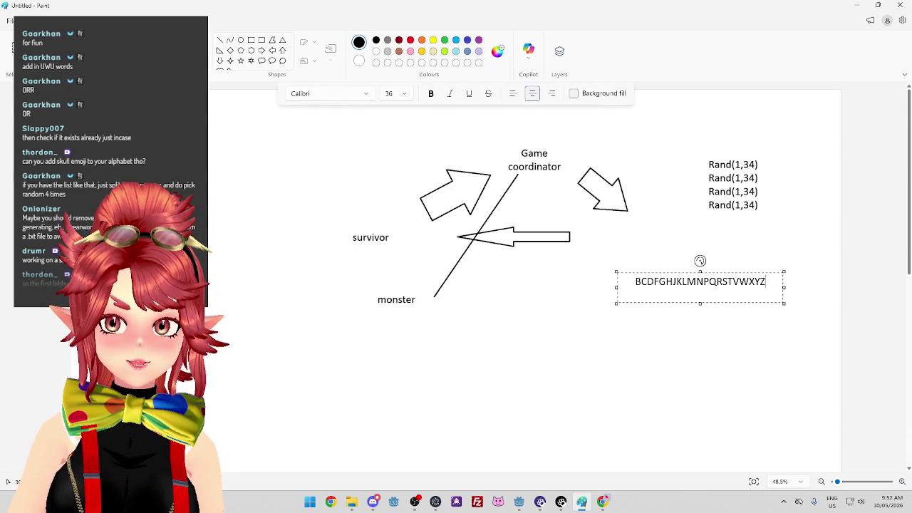
text(23456)
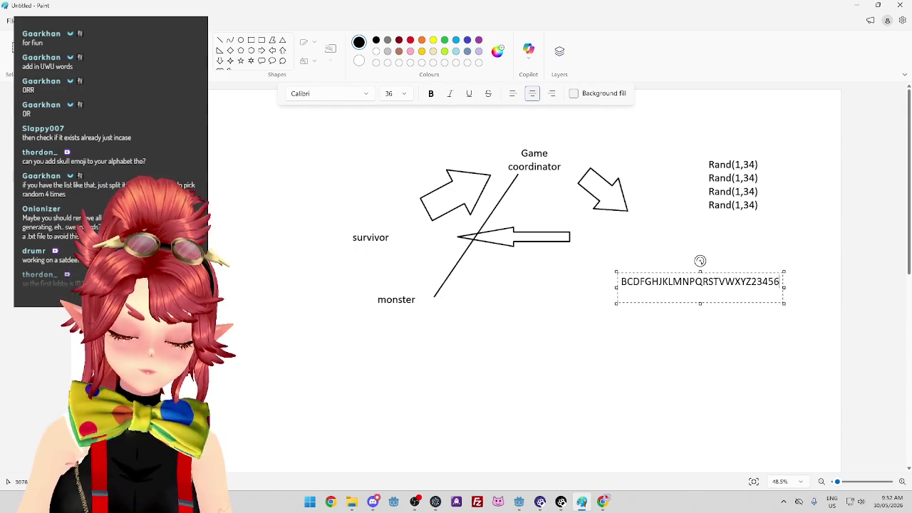
text(789)
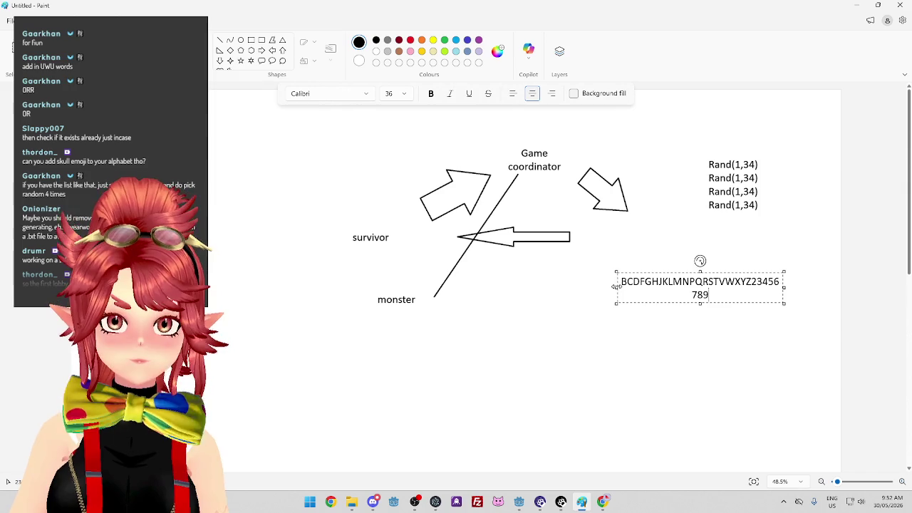
drag(615, 287, 582, 284)
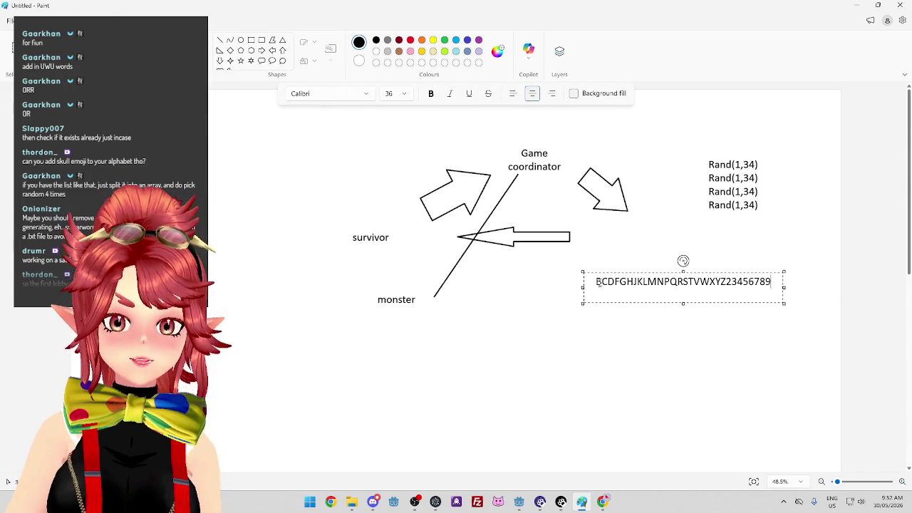
click(626, 282)
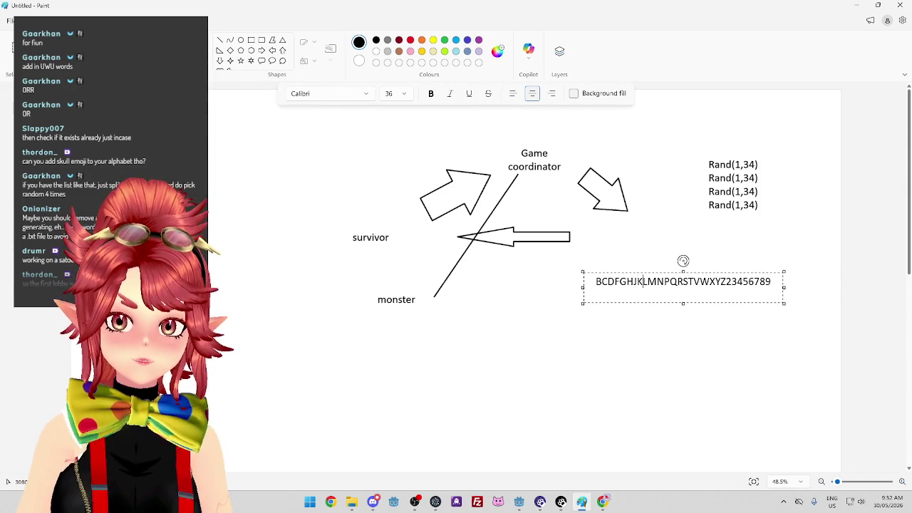
click(747, 281)
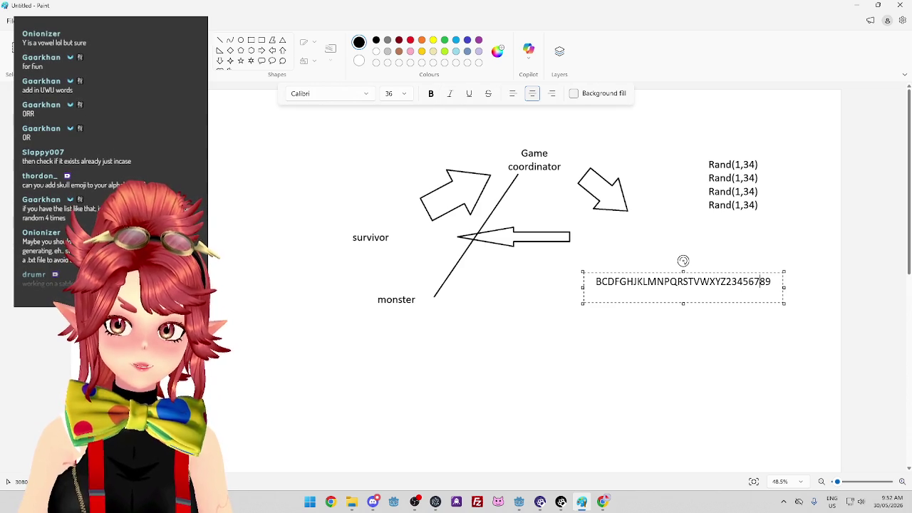
key(End)
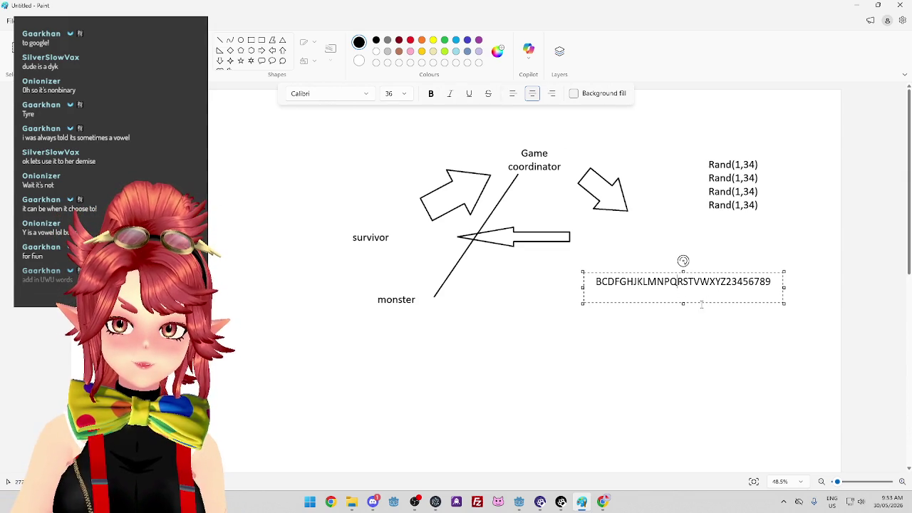
- Shorten the string's text box, shift it slightly up-left, and commit it
drag(686, 304, 684, 292)
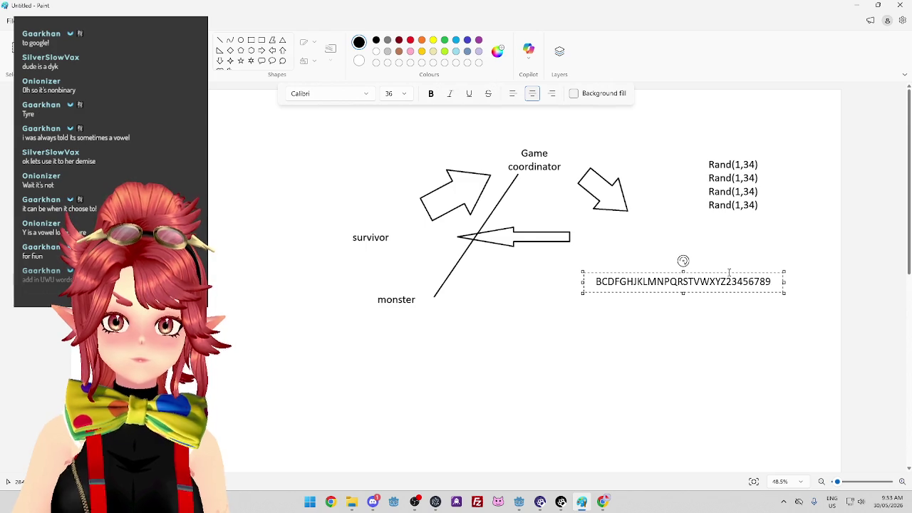
drag(730, 274, 725, 261)
click(737, 164)
click(748, 162)
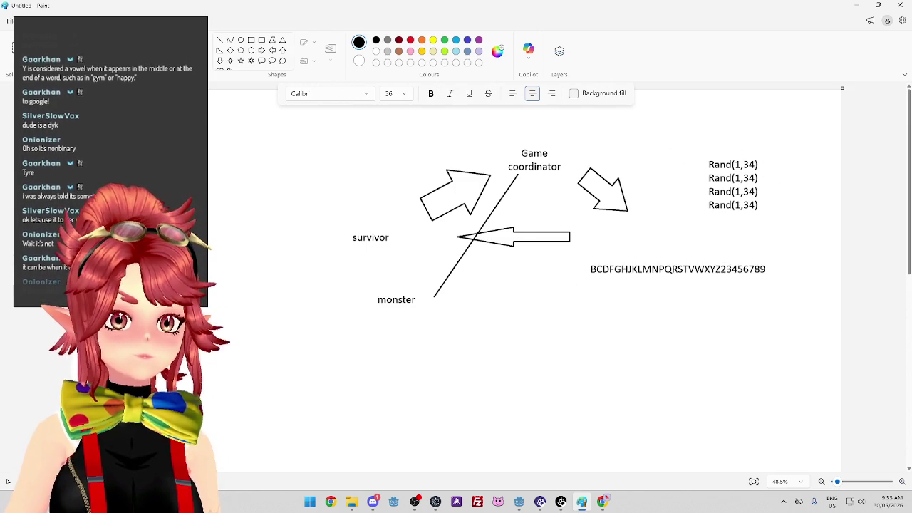
- Select and delete the four Rand(1,34) lines
click(11, 47)
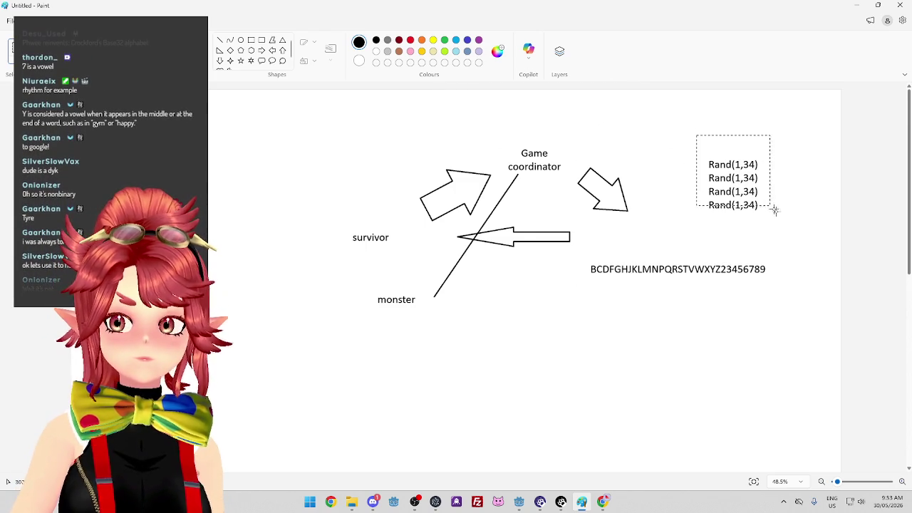
drag(696, 132, 783, 218)
key(Delete)
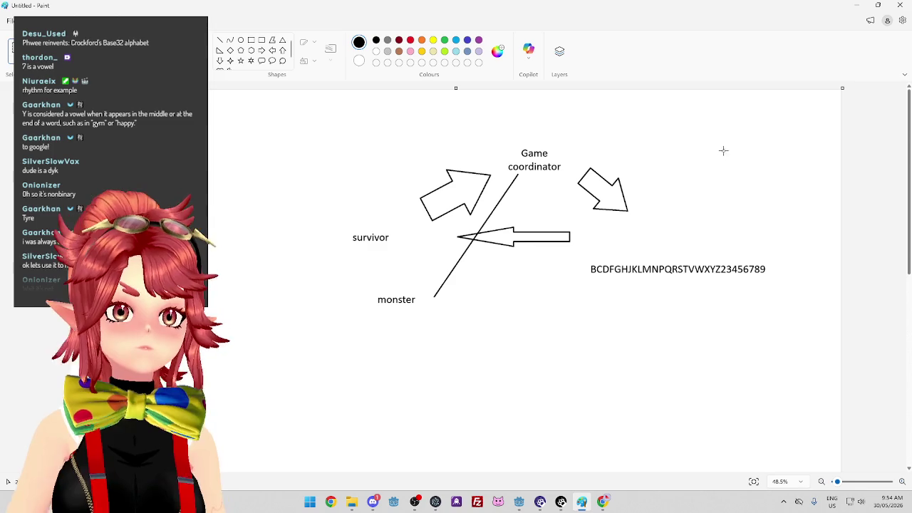
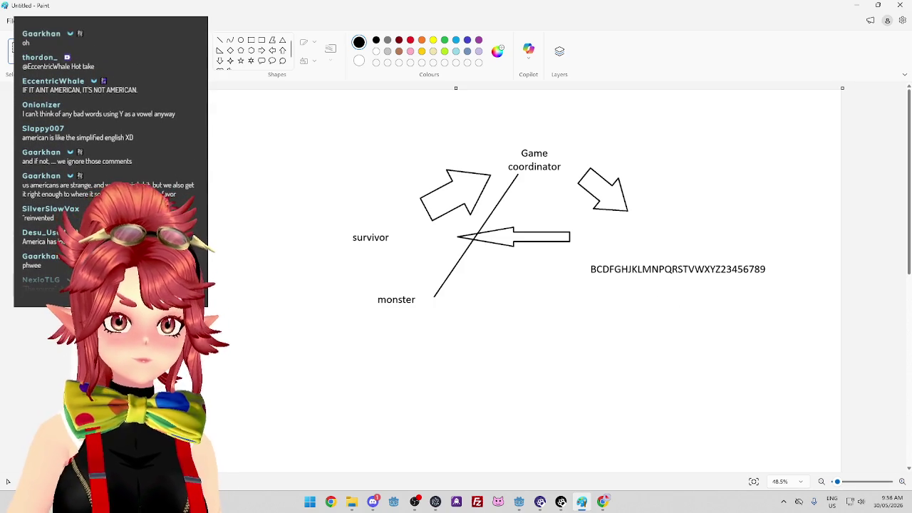
- Type rand(1,29) in a text box below the character set row
click(612, 291)
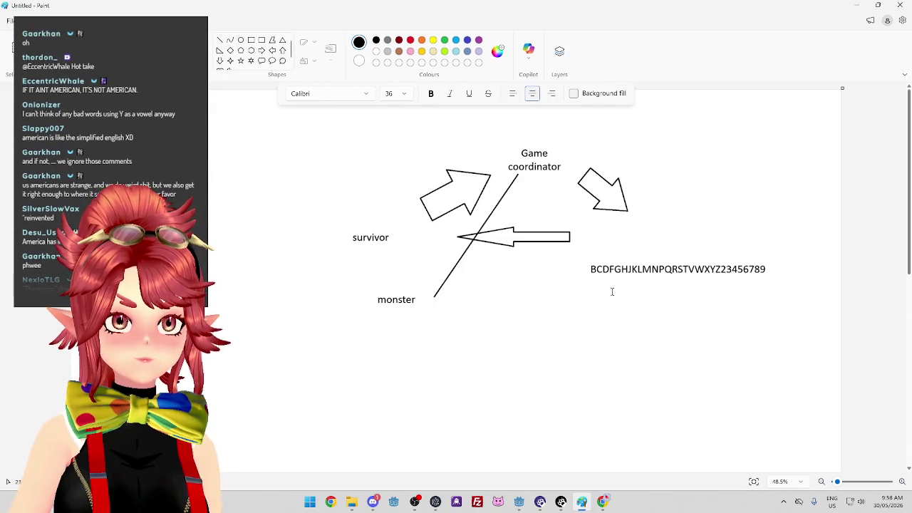
click(594, 296)
text(rand(1,))
key(Left)
text(1,29)
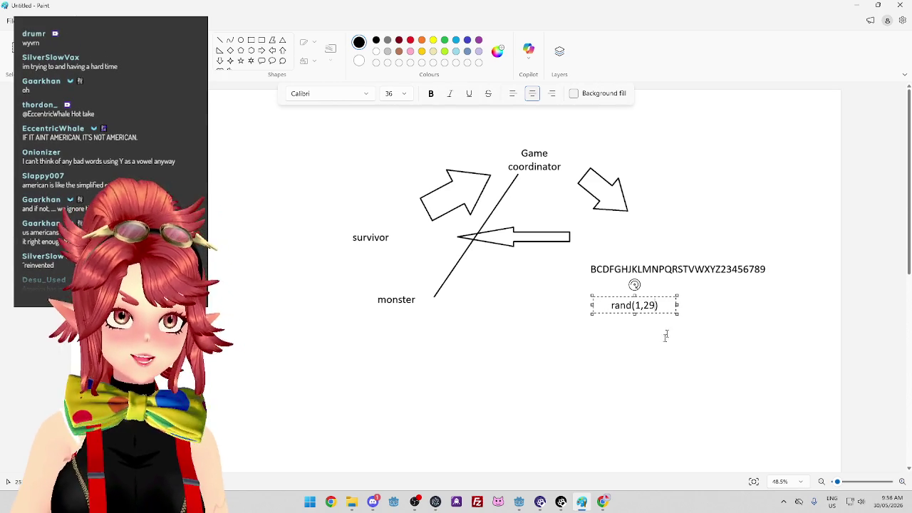
- Copy the line into four stacked rand(1,29) lines, commit them, and open a new Chrome tab
drag(661, 305, 593, 299)
key(ctrl+c)
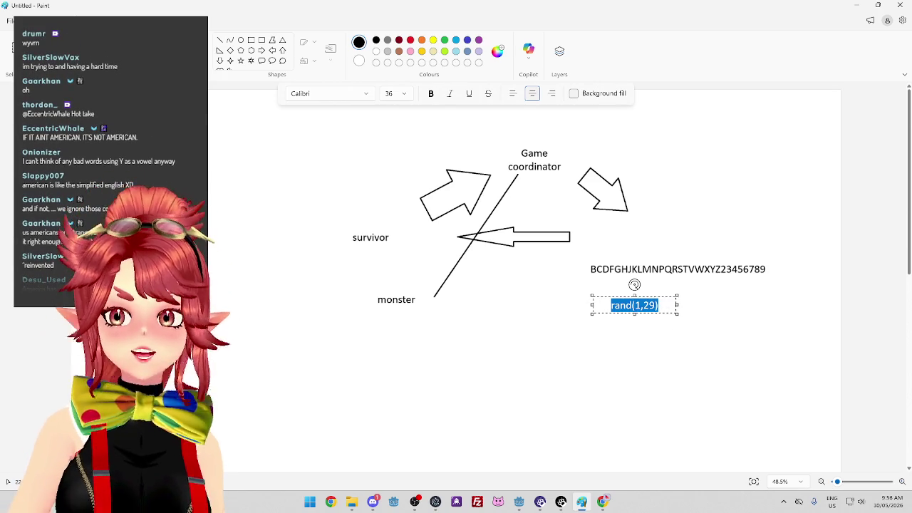
key(Right)
key(Return)
key(ctrl+v)
key(Return)
key(ctrl+v)
key(Return)
key(ctrl+v)
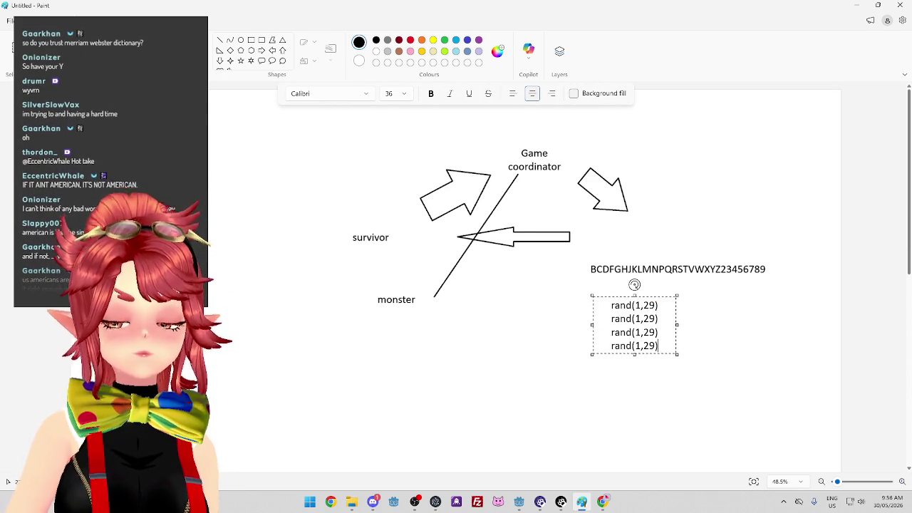
click(789, 325)
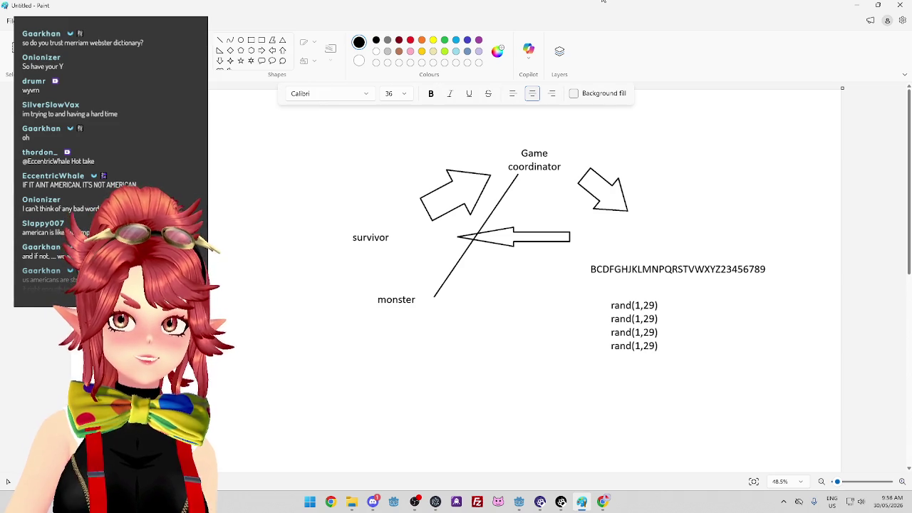
key(alt+Tab)
click(577, 10)
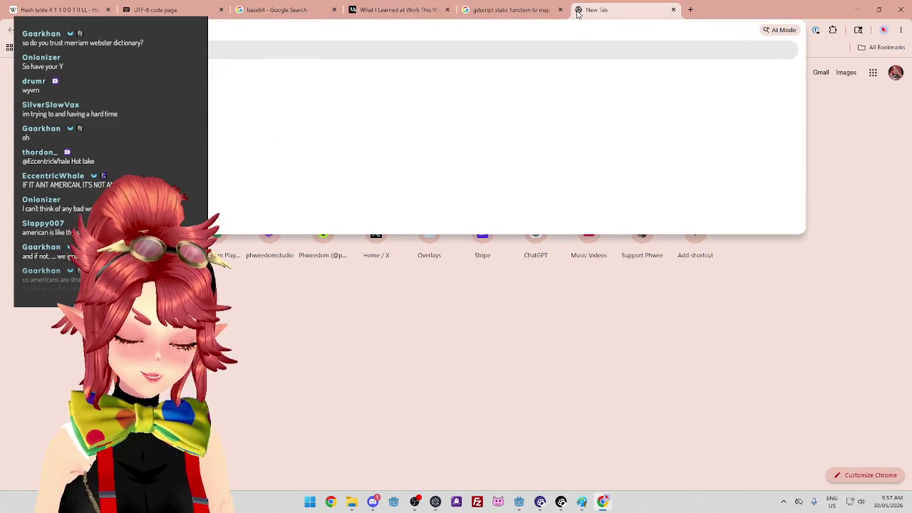
- Search Google for 'merriam webster dictionary'
text(merriam webster dictionary)
key(Return)
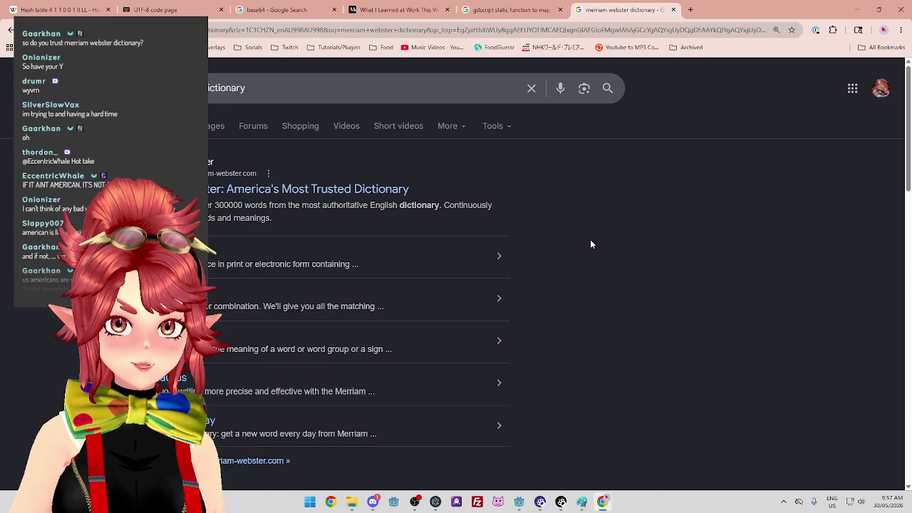
scroll(562, 232, down, 2)
scroll(574, 234, up, 2)
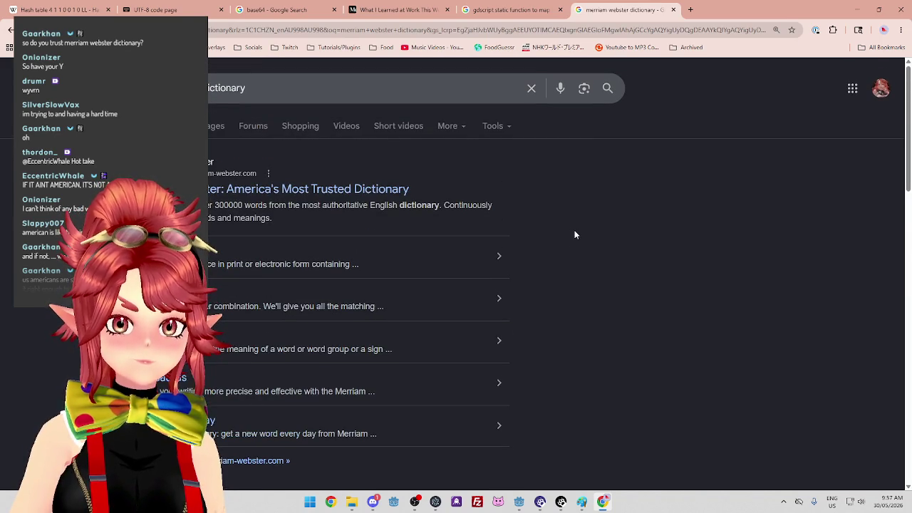
- Scroll through the Merriam-Webster results, highlighting and then clearing a snippet
mouse_move(321, 205)
mouse_down()
mouse_move(443, 212)
mouse_move(440, 205)
mouse_up()
scroll(523, 216, down, 1)
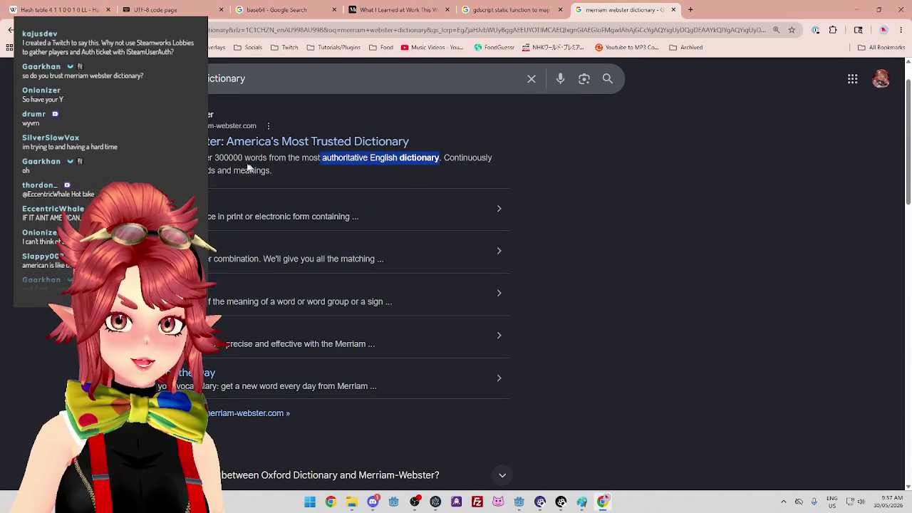
scroll(520, 253, down, 4)
scroll(591, 304, up, 4)
scroll(577, 285, up, 1)
scroll(562, 273, down, 1)
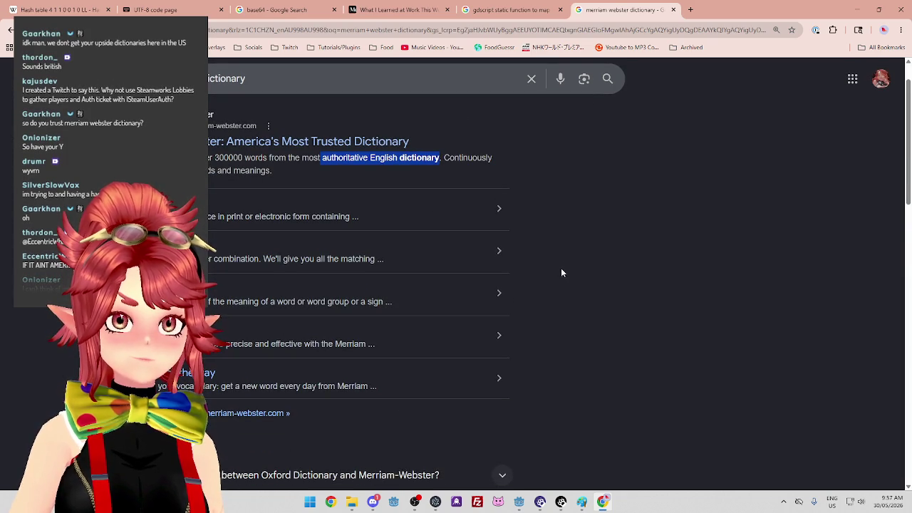
scroll(547, 264, up, 1)
scroll(547, 265, down, 4)
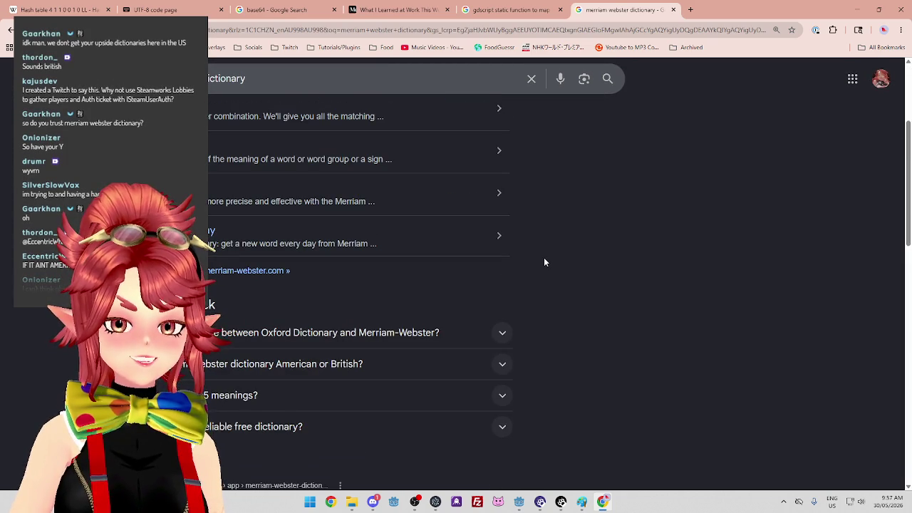
scroll(543, 262, up, 3)
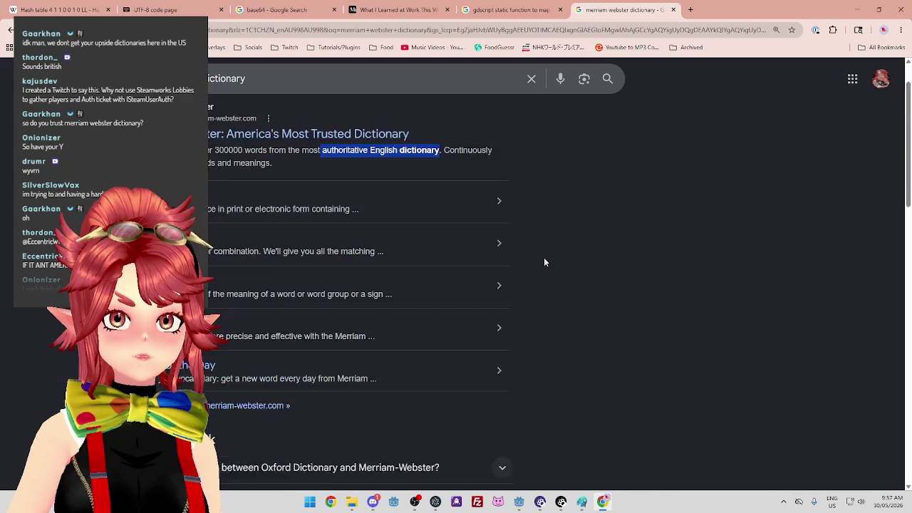
scroll(544, 262, down, 2)
scroll(543, 263, down, 3)
scroll(543, 262, down, 1)
scroll(542, 262, up, 4)
scroll(540, 262, up, 3)
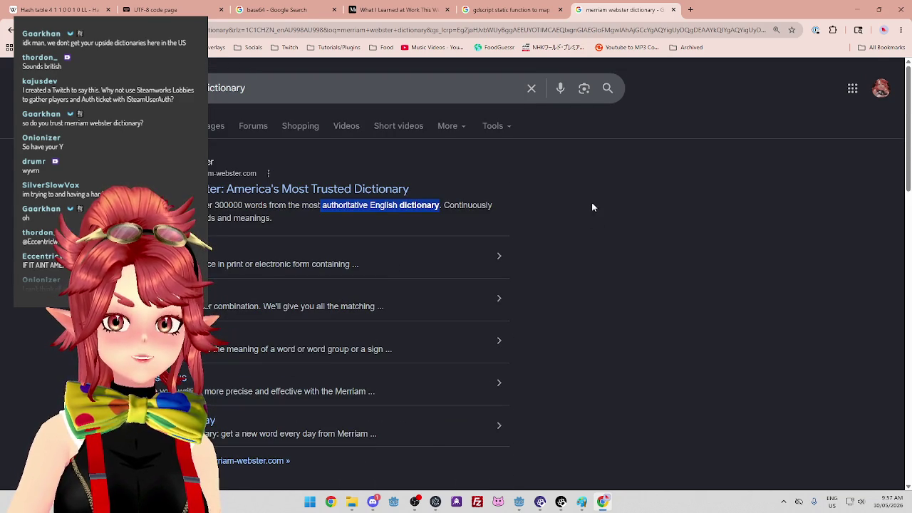
click(388, 207)
drag(269, 206, 366, 206)
click(366, 205)
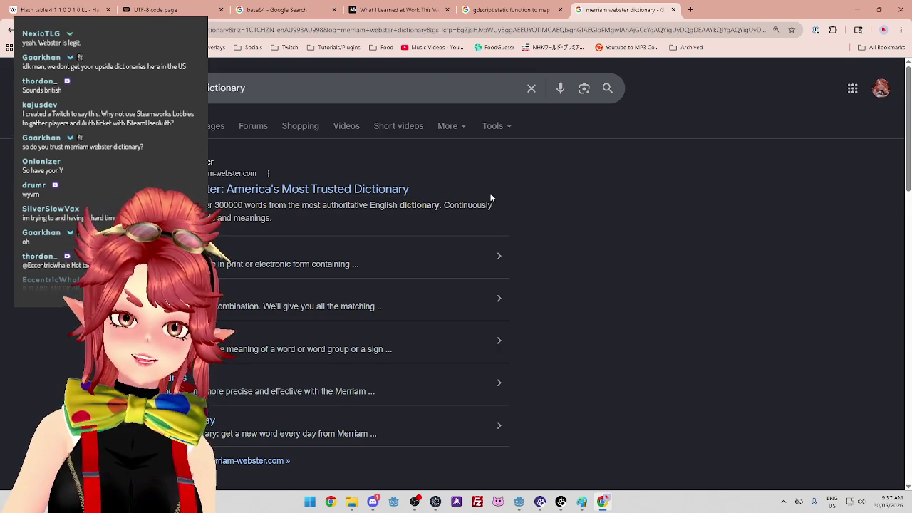
scroll(491, 192, down, 3)
scroll(482, 193, down, 2)
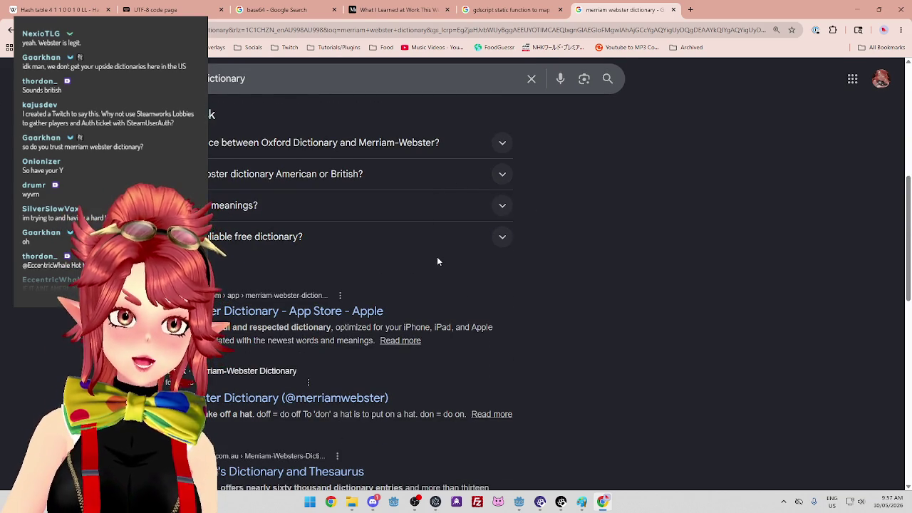
scroll(498, 282, down, 1)
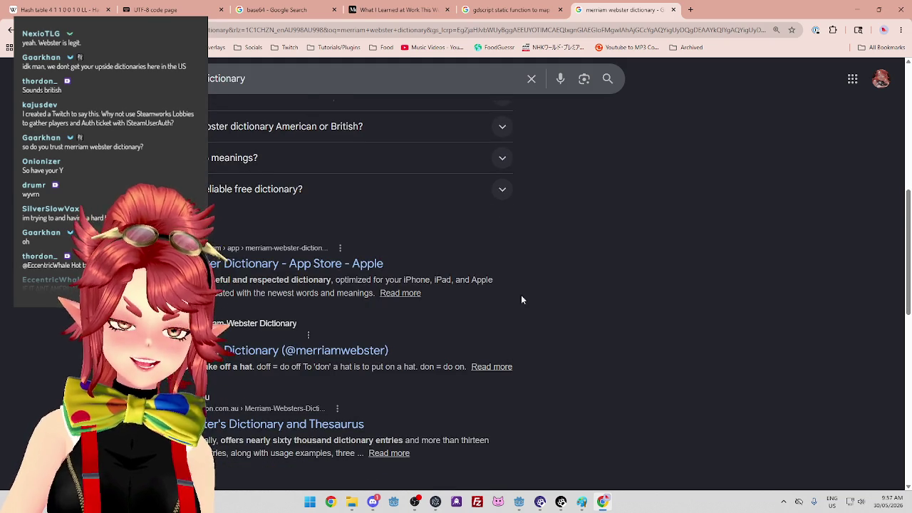
scroll(542, 296, down, 2)
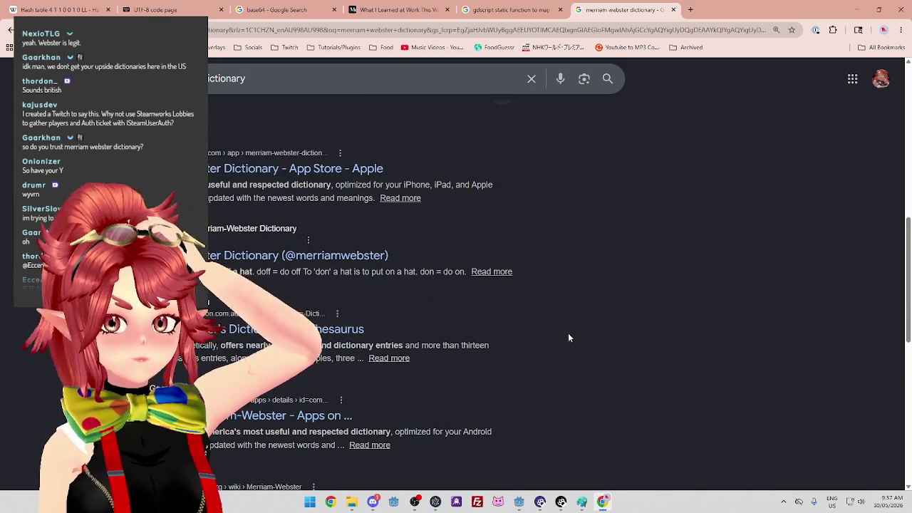
scroll(423, 386, down, 2)
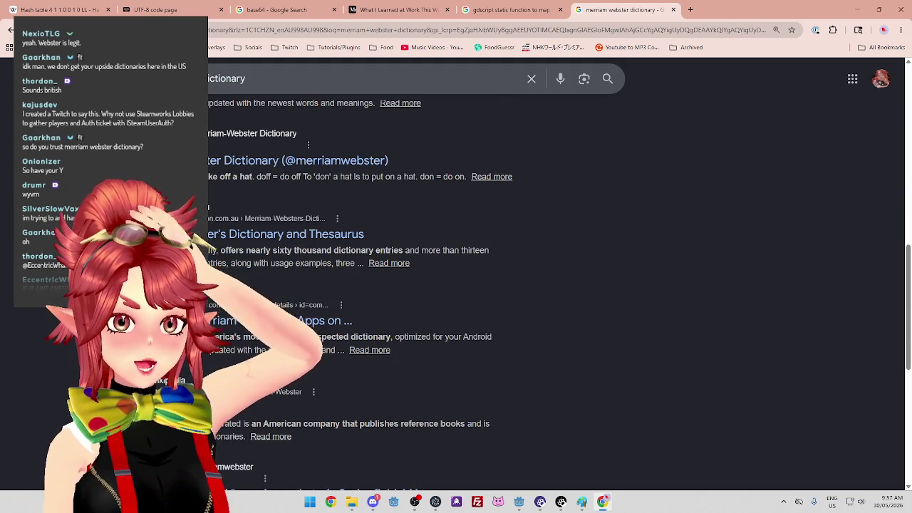
drag(221, 336, 391, 337)
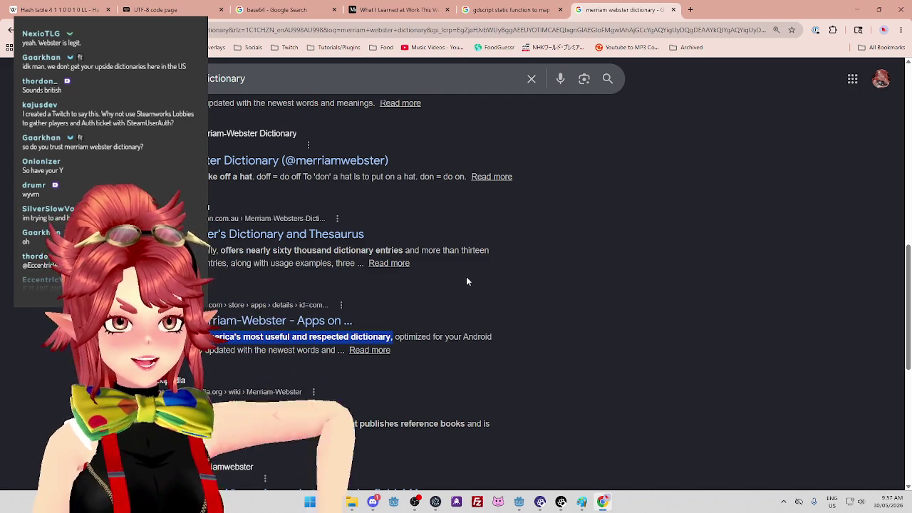
scroll(484, 278, down, 2)
scroll(495, 279, down, 1)
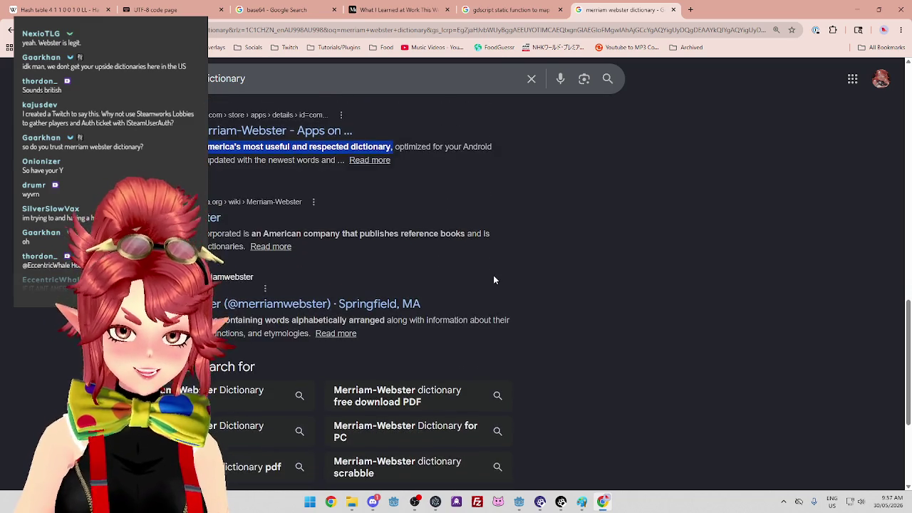
scroll(493, 279, up, 3)
scroll(492, 279, up, 1)
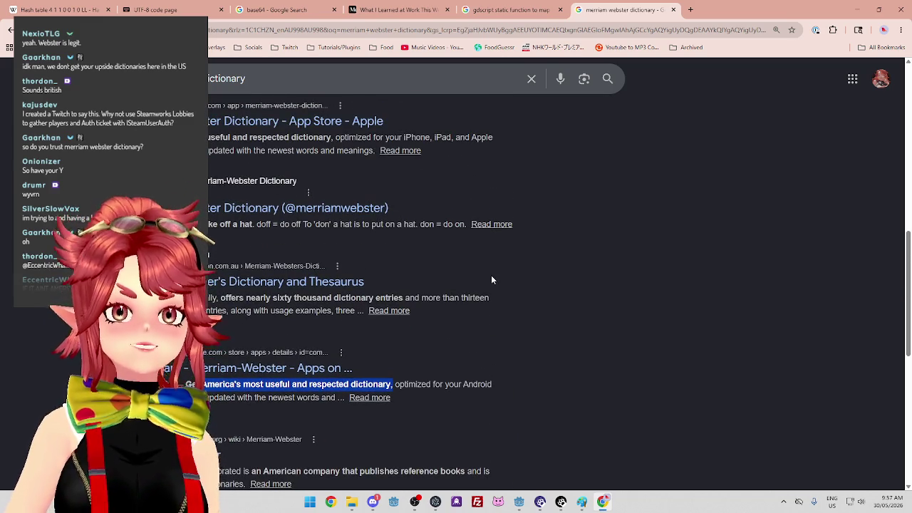
scroll(466, 340, up, 1)
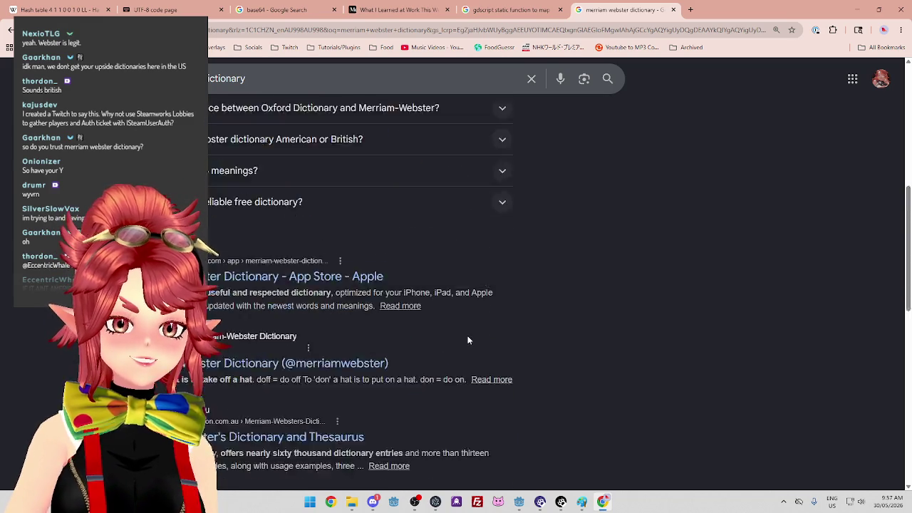
scroll(466, 340, up, 5)
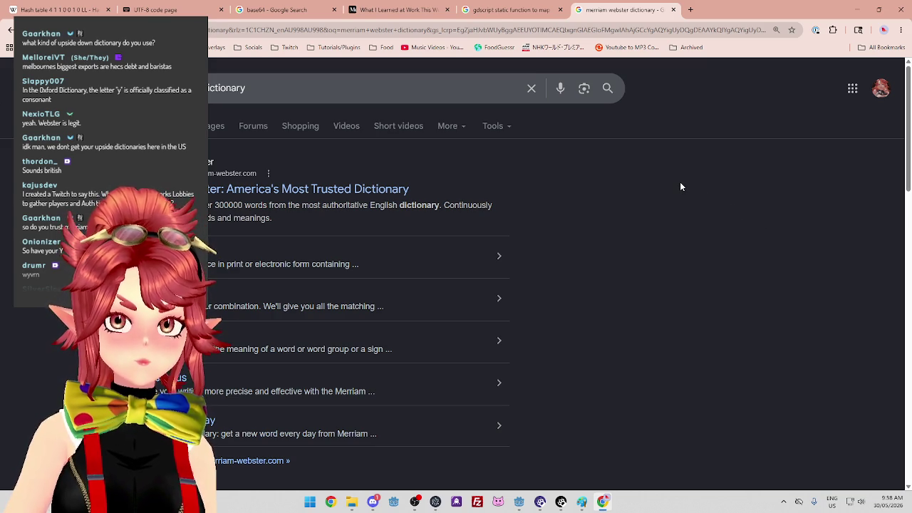
scroll(680, 187, down, 1)
scroll(681, 187, up, 1)
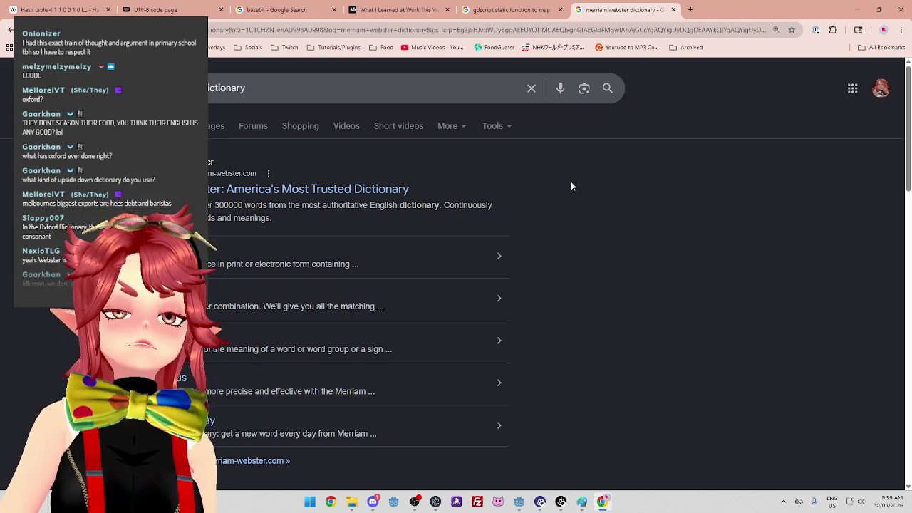
scroll(571, 186, down, 3)
scroll(562, 178, up, 3)
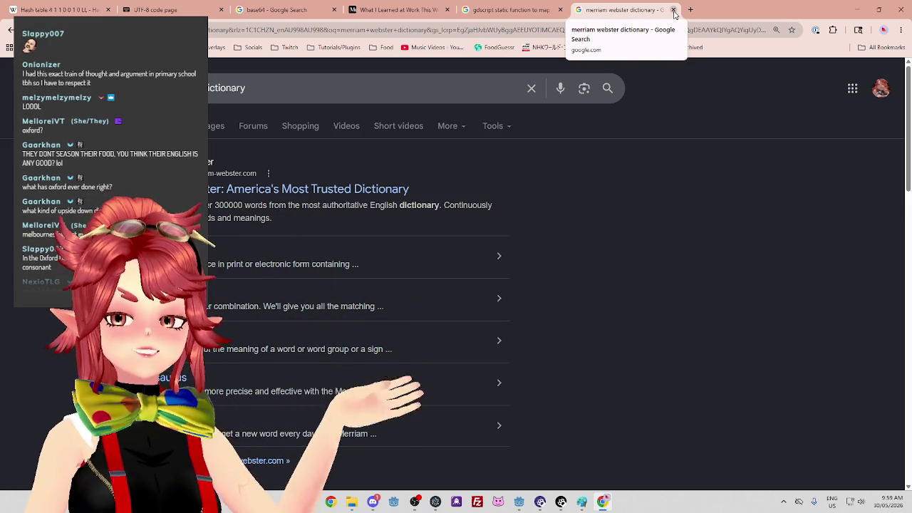
click(672, 10)
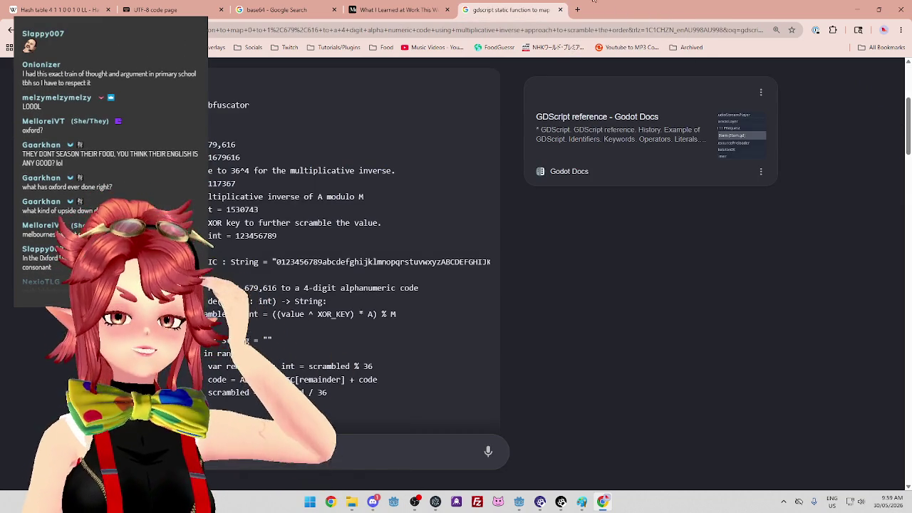
- Close the GDScript, base64, UTF-8 and hash-table tabs, shutting Chrome to reveal Paint
click(559, 10)
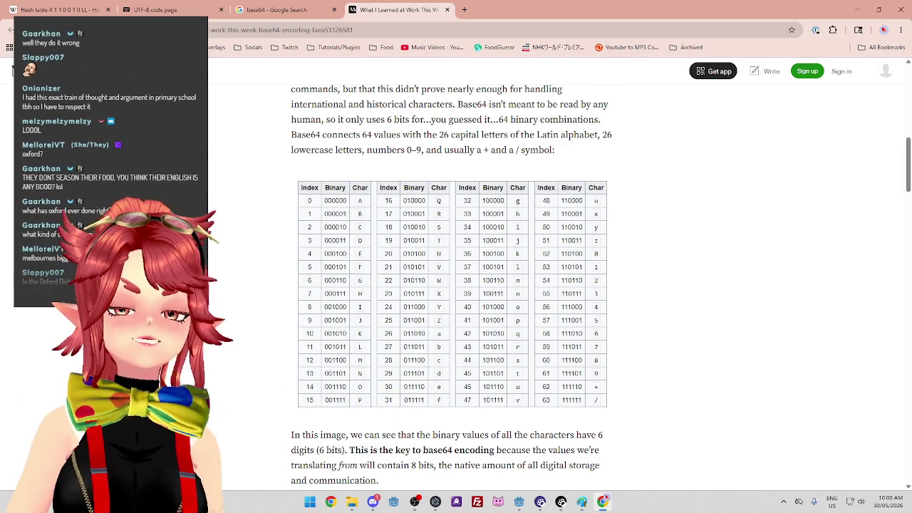
click(447, 10)
click(334, 10)
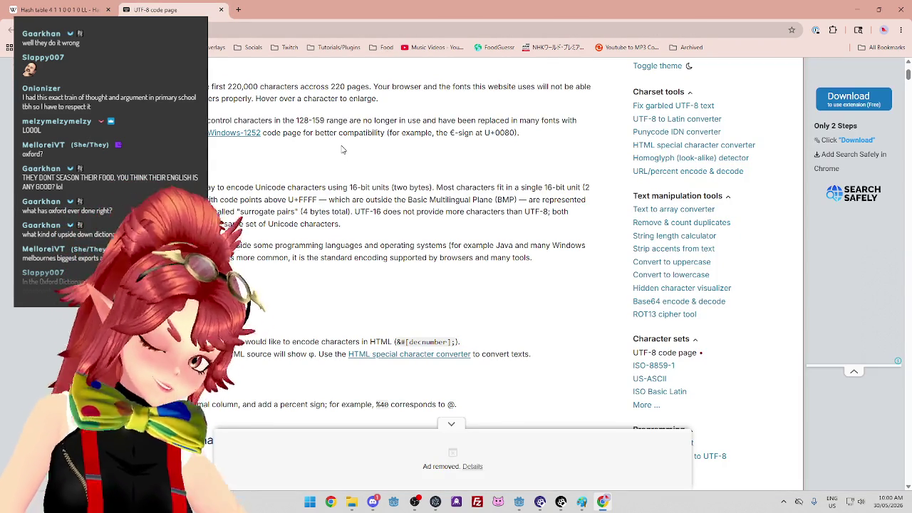
click(222, 10)
click(108, 10)
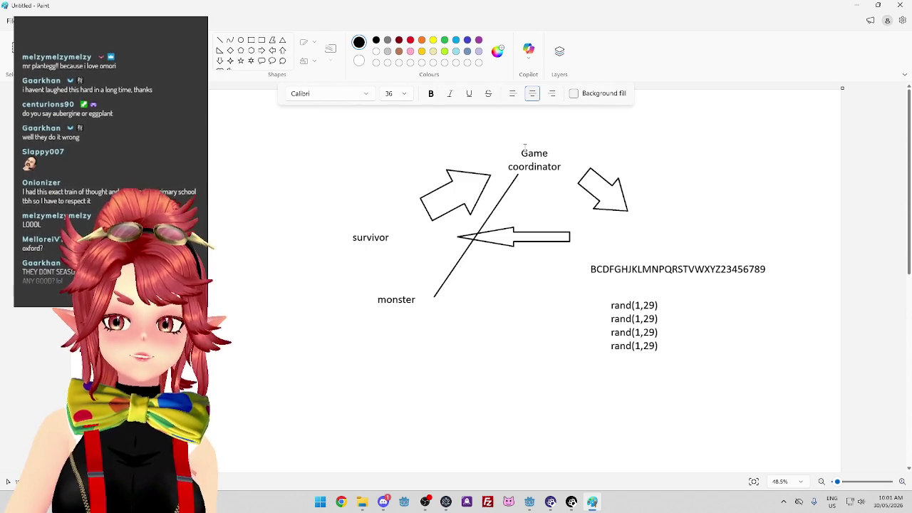
click(615, 224)
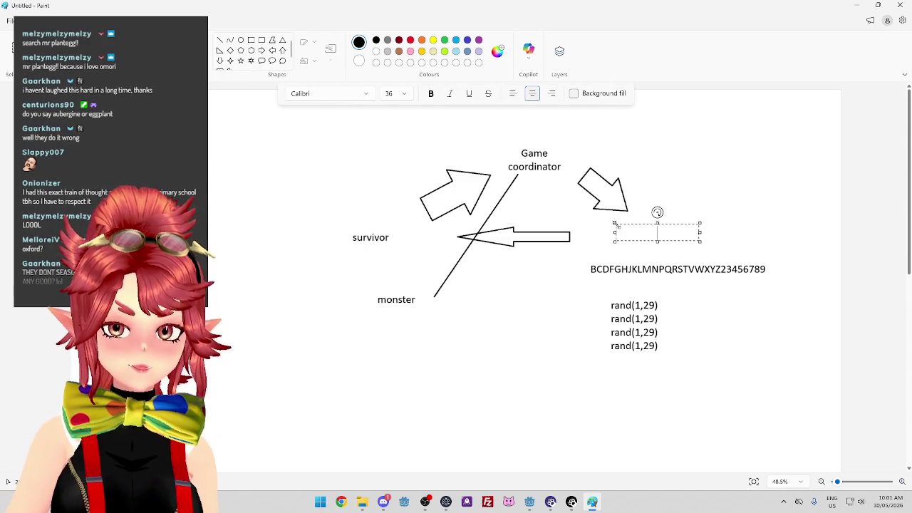
- Add the label 'Game Server' beneath the coordinator's downward arrow
text(Game Server)
click(864, 301)
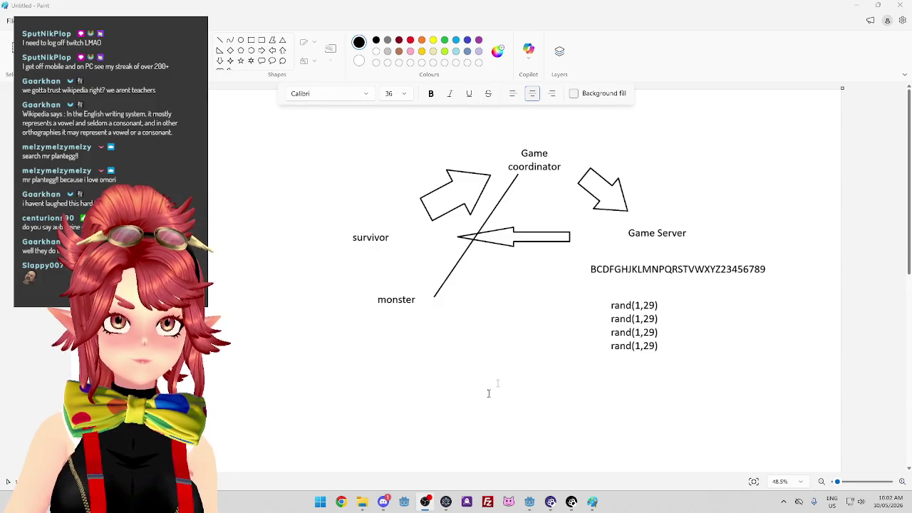
mouse_move(528, 501)
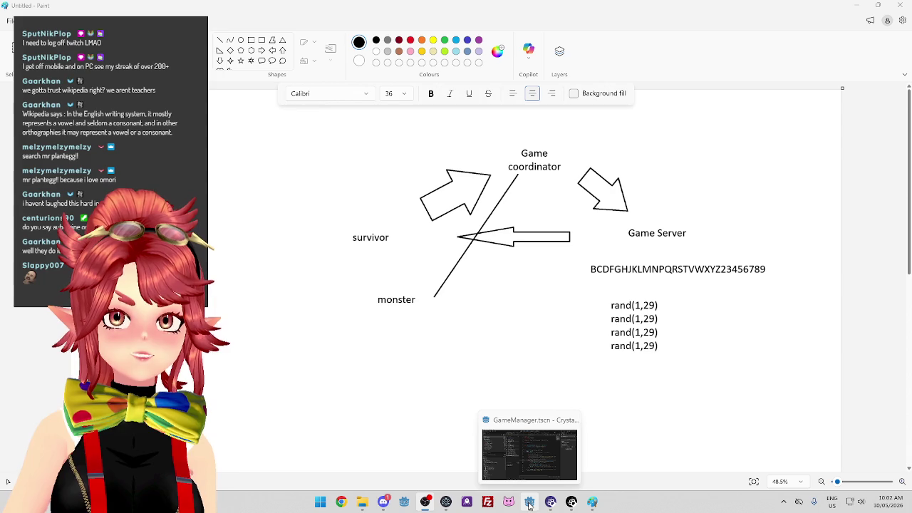
- Switch to Godot's WorldManager.gd script, checking lines 19–20 and briefly revisiting Paint
click(529, 504)
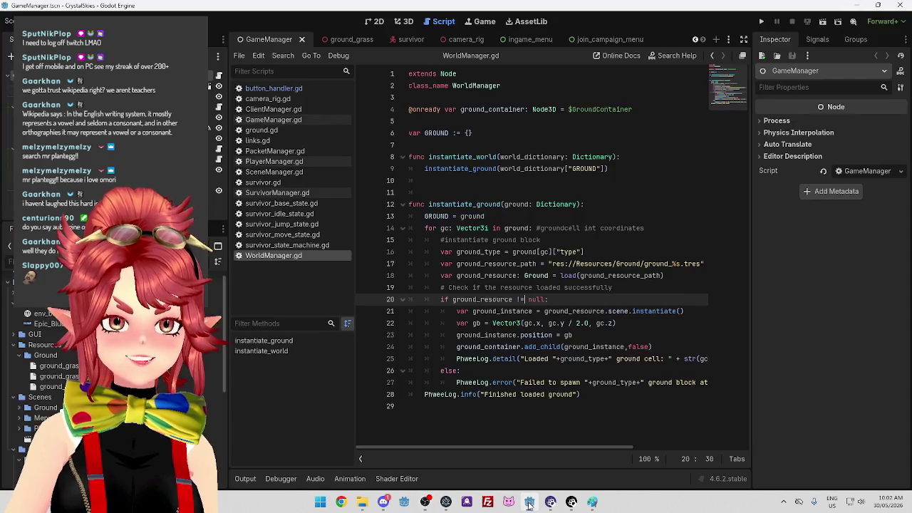
click(610, 287)
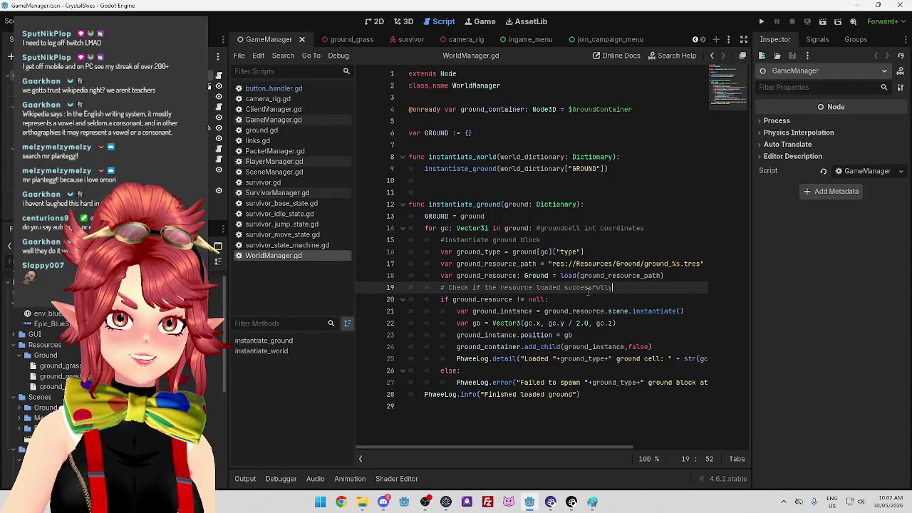
key(Down)
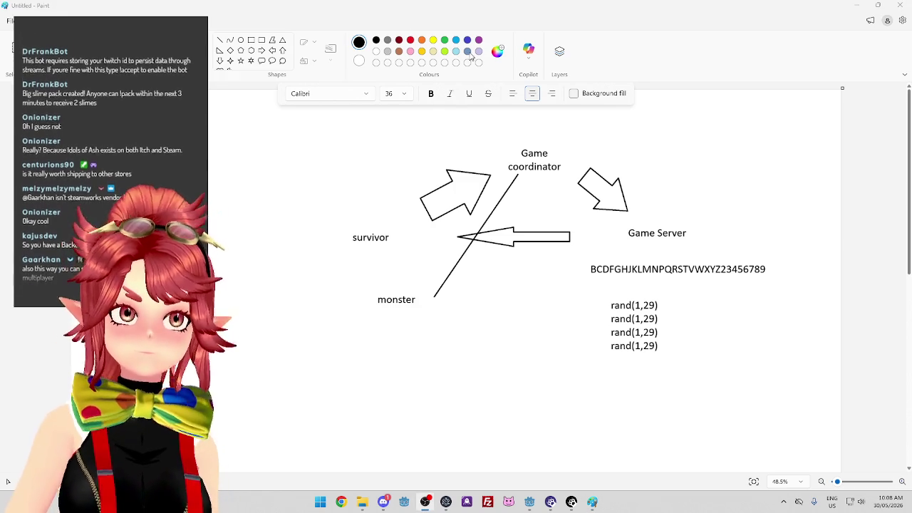
click(655, 17)
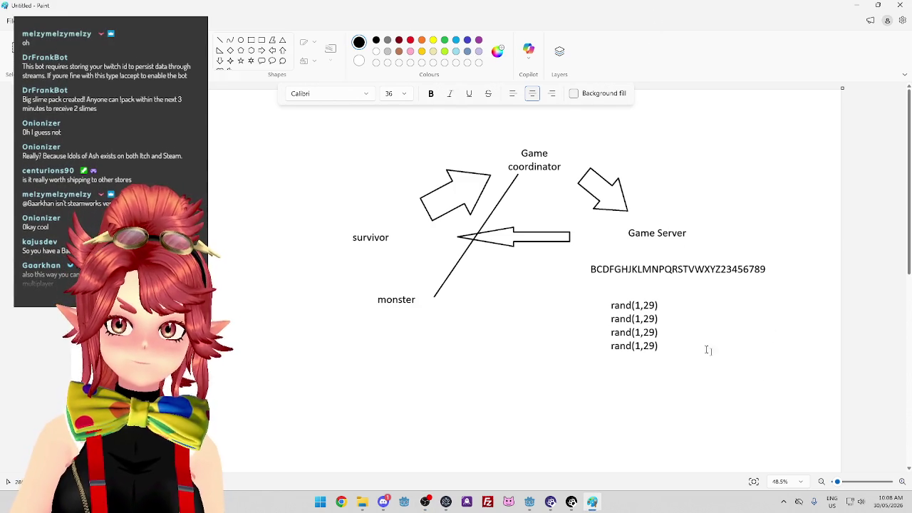
click(529, 502)
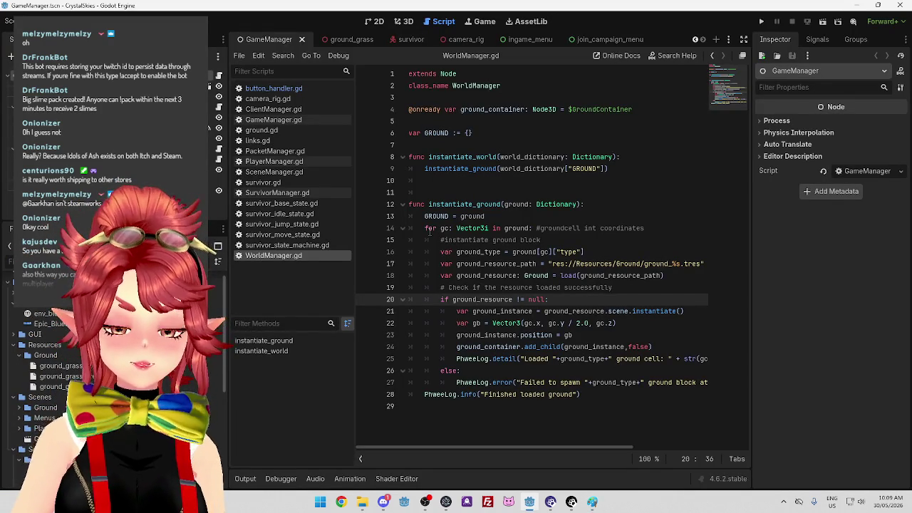
- Minimize the Godot editor to reveal Paint and the Pastebin page in Chrome
click(857, 6)
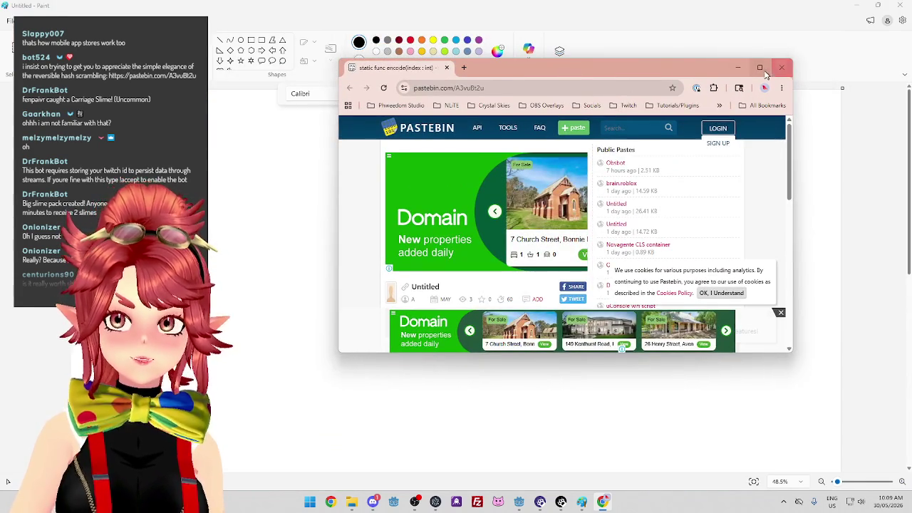
- Scroll to the encode function, highlighting the ALPHABET constant and the 3511 multiplier
scroll(571, 161, down, 2)
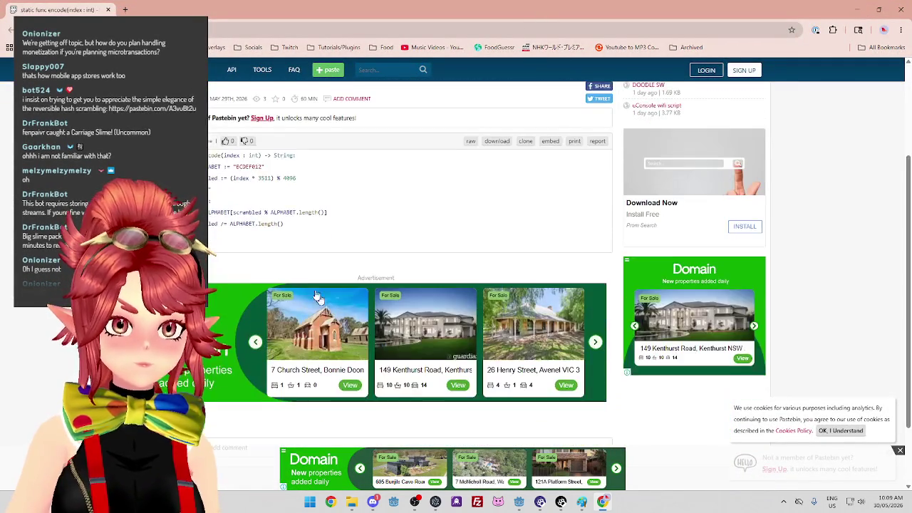
drag(208, 214, 265, 214)
click(270, 220)
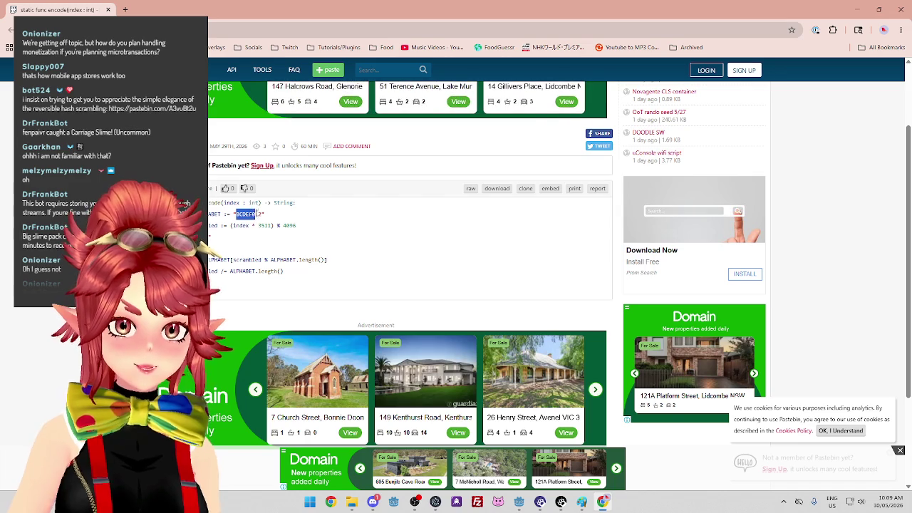
click(241, 230)
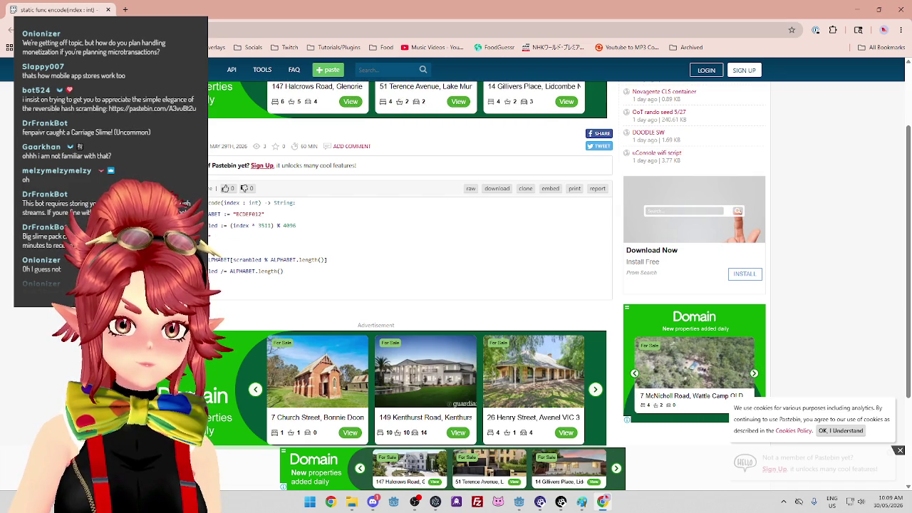
drag(215, 225, 297, 226)
scroll(298, 231, up, 1)
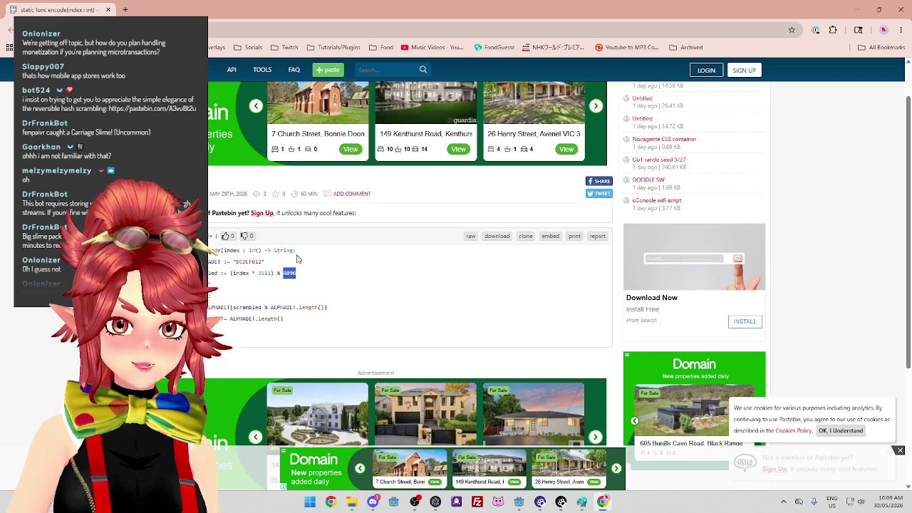
click(300, 285)
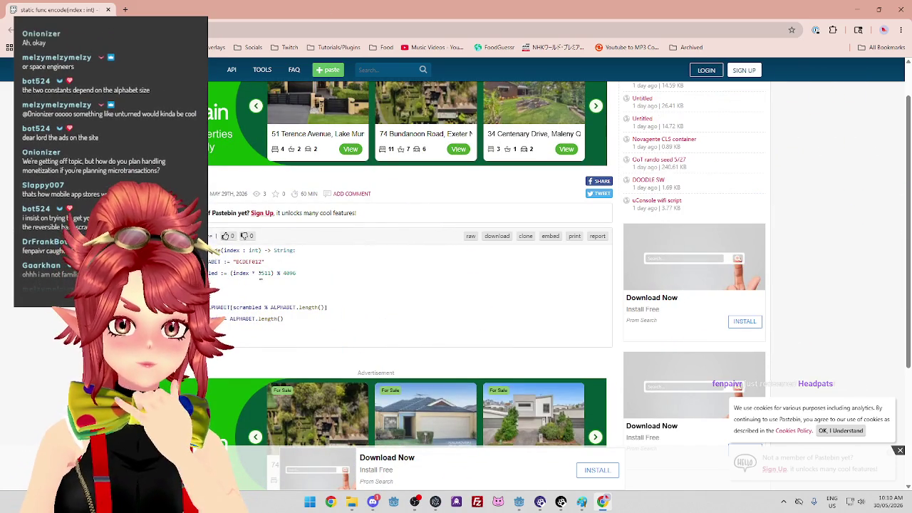
double_click(264, 273)
- Highlight the 4096 modulus, the scramble formula and the encode function, then return to Paint
double_click(289, 273)
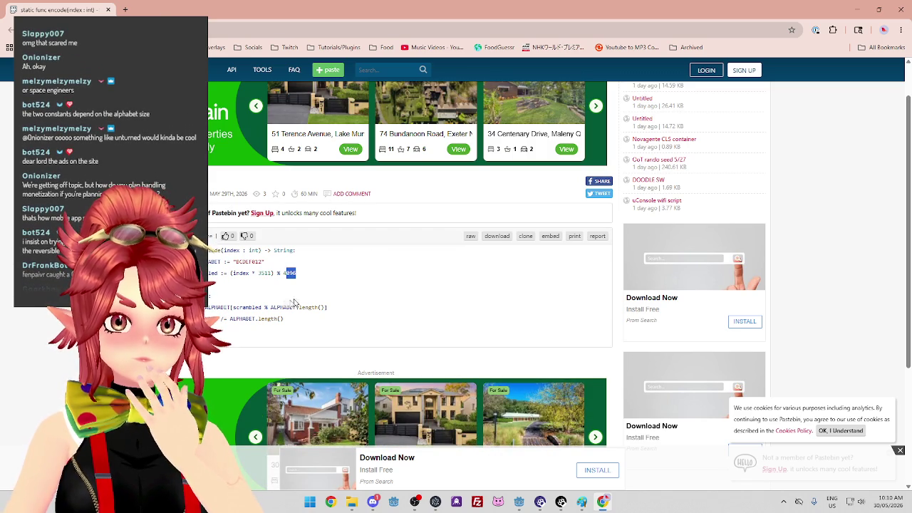
drag(296, 273, 258, 273)
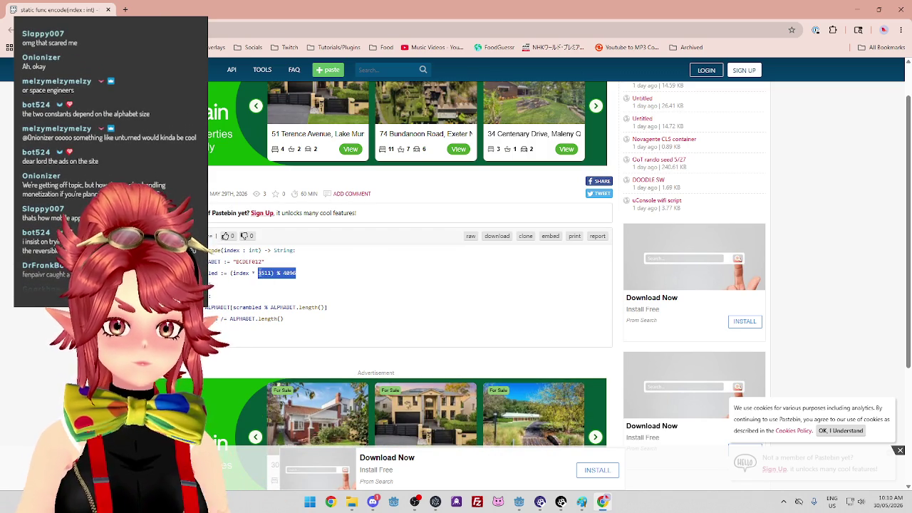
drag(213, 250, 283, 333)
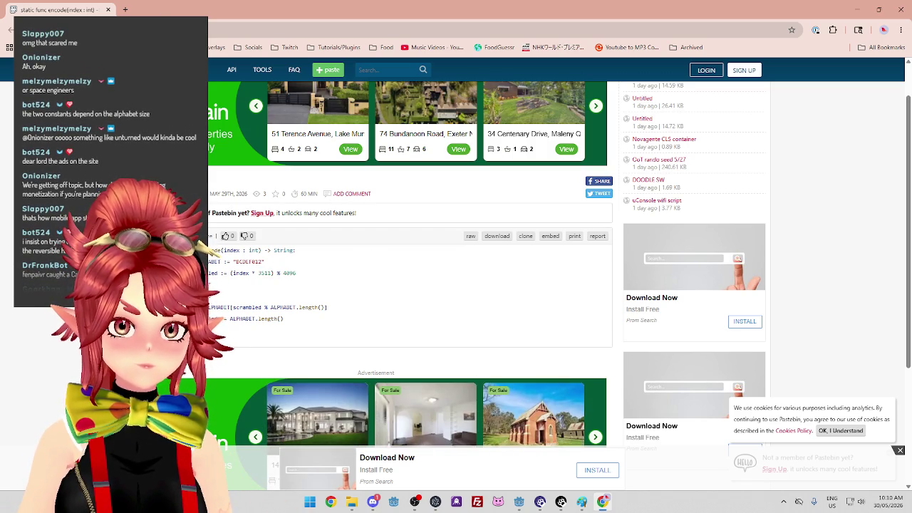
click(283, 334)
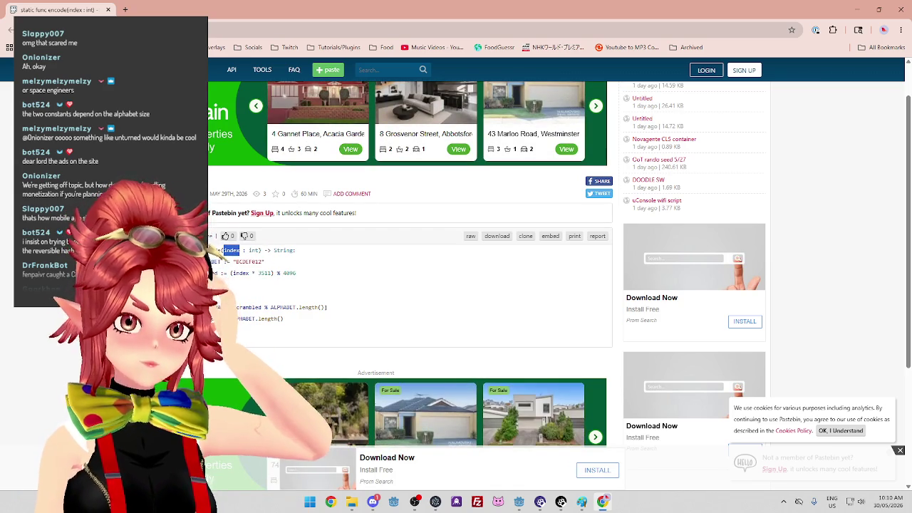
click(285, 334)
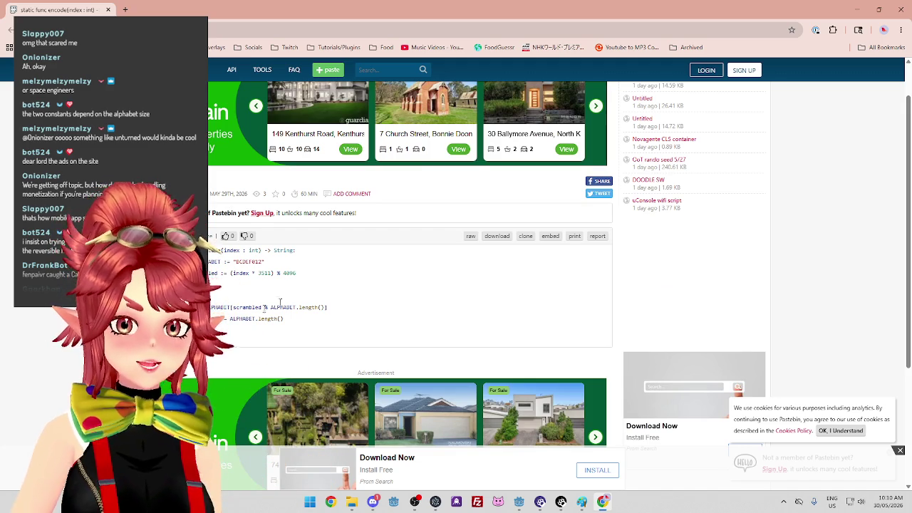
double_click(289, 273)
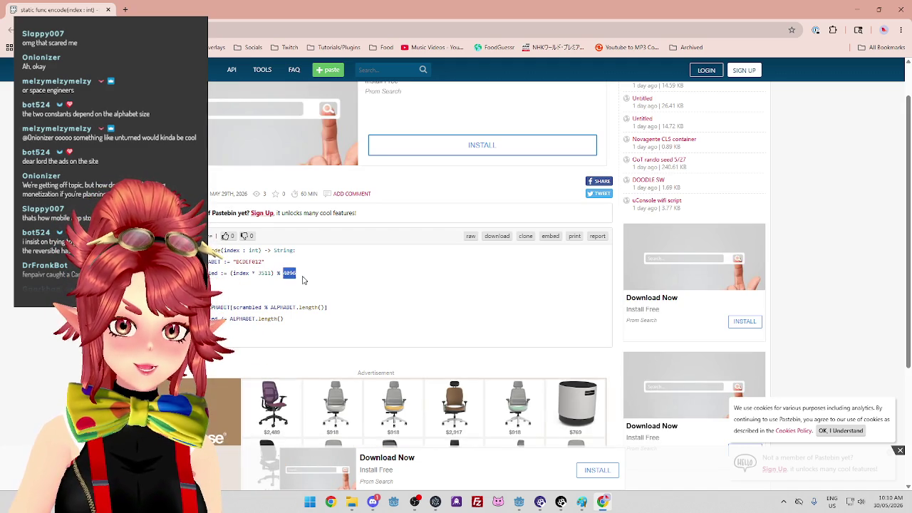
click(581, 502)
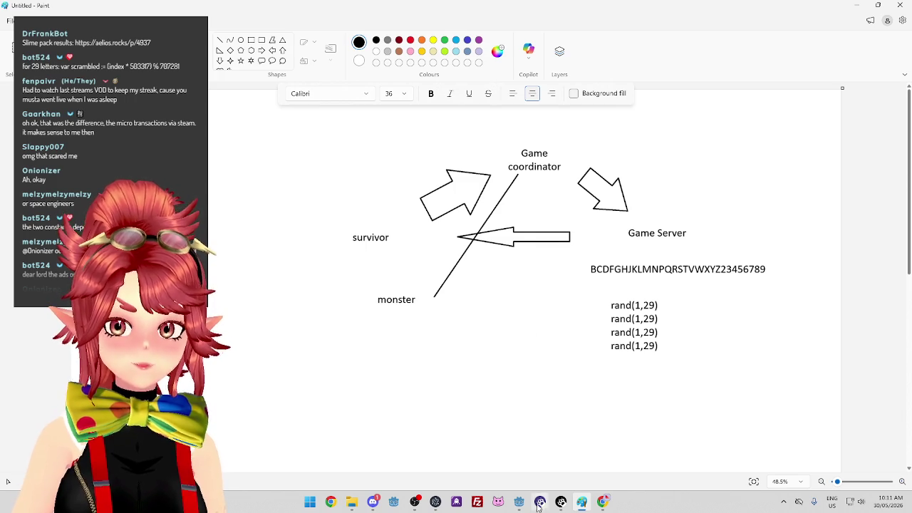
- Paste 'for 29 letters: var scrambled := (index * 503317) % 707281' as one line below the rand lines
click(602, 501)
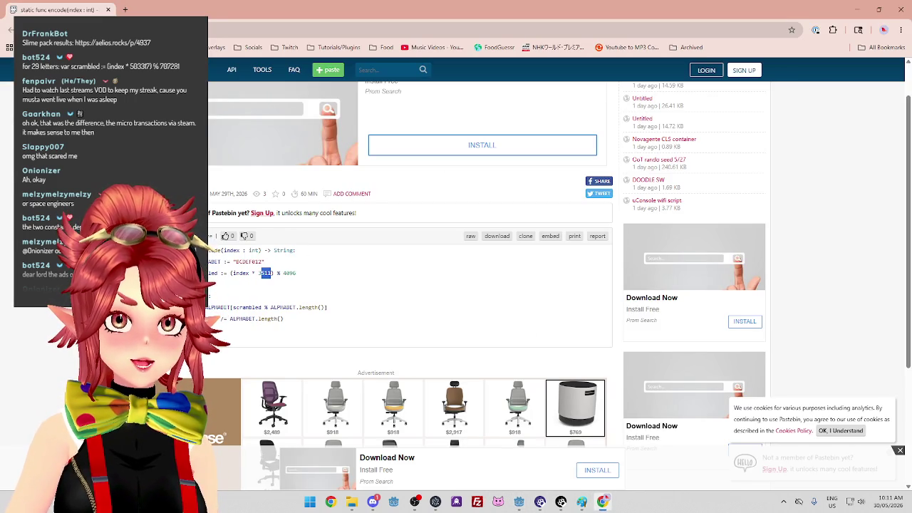
click(582, 501)
click(648, 373)
text(for 29 letters: var scrambled := (index * 503317) % 707281)
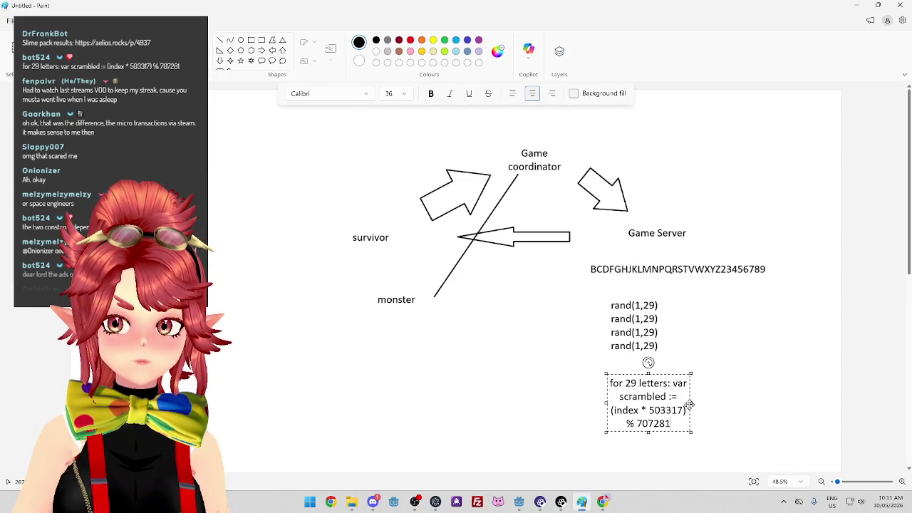
drag(690, 404, 798, 403)
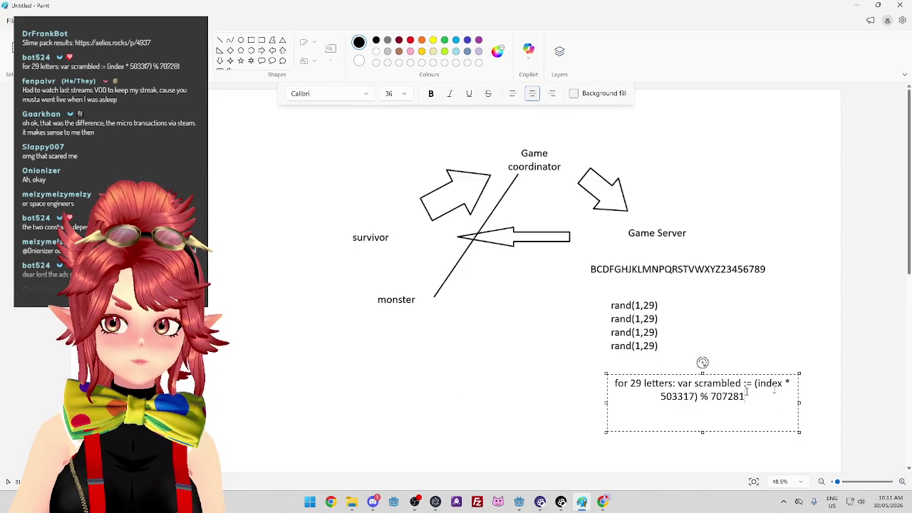
drag(605, 402, 464, 401)
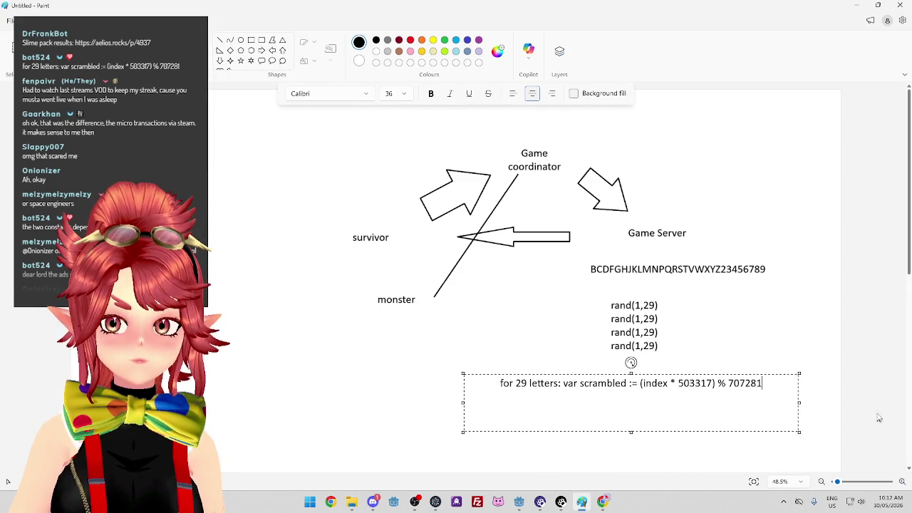
click(584, 448)
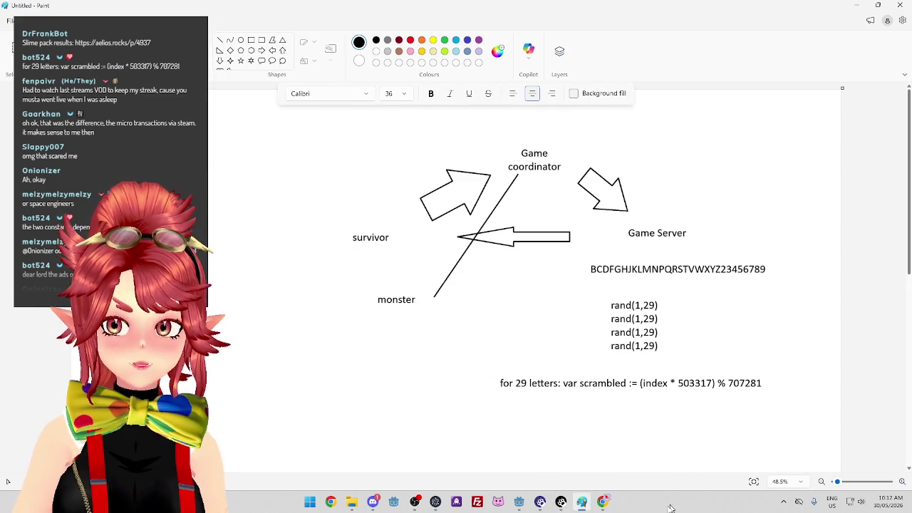
right_click(521, 501)
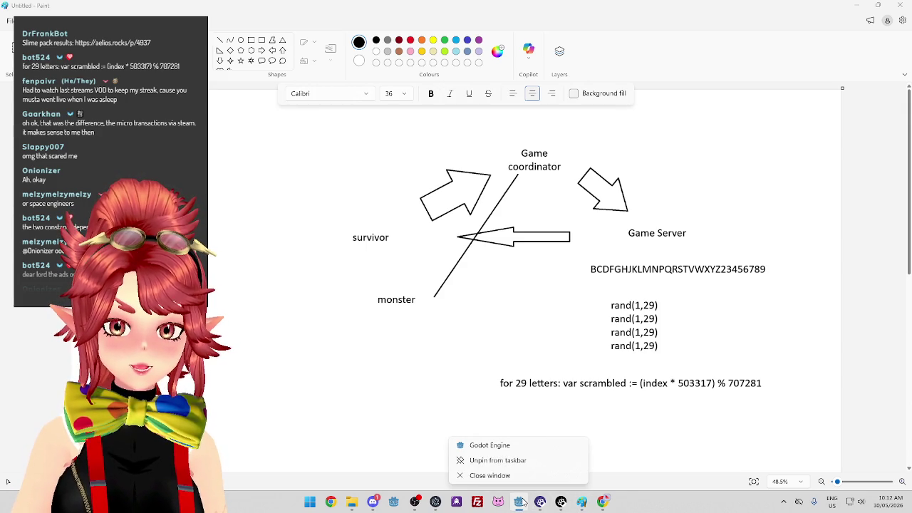
key(Escape)
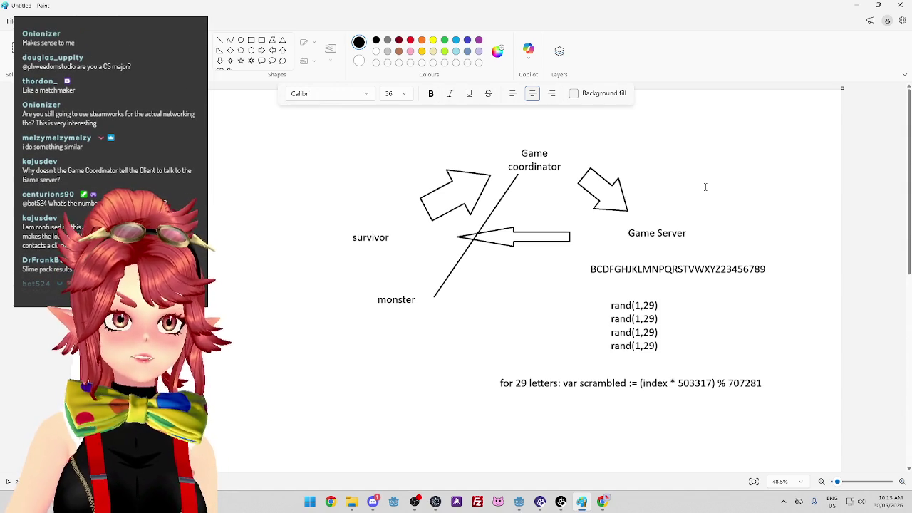
click(24, 463)
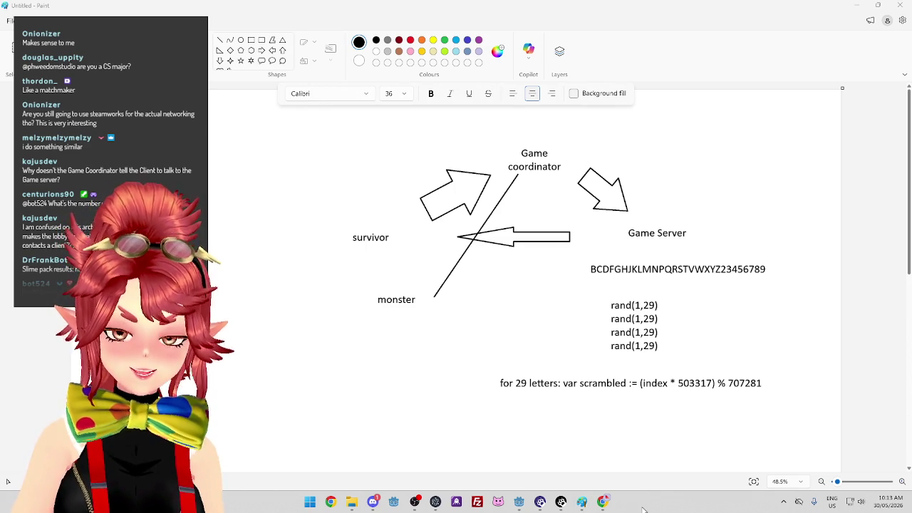
mouse_move(582, 502)
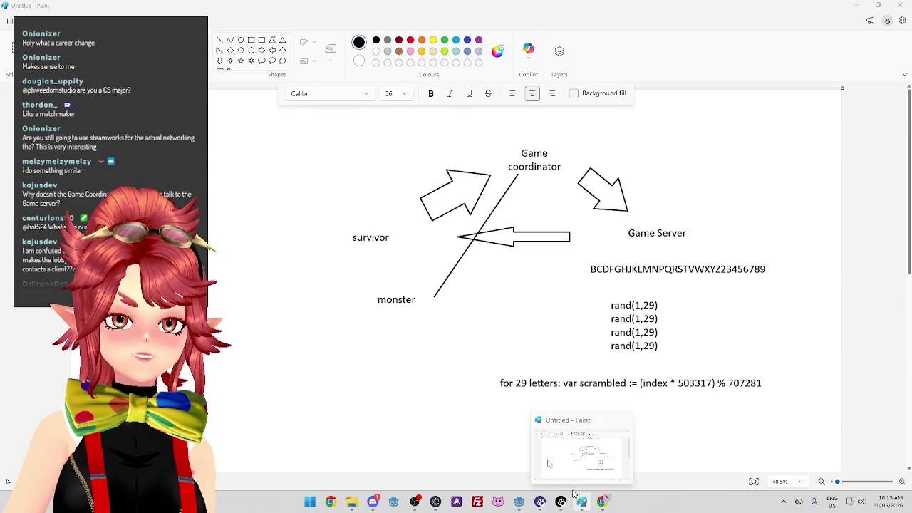
click(643, 19)
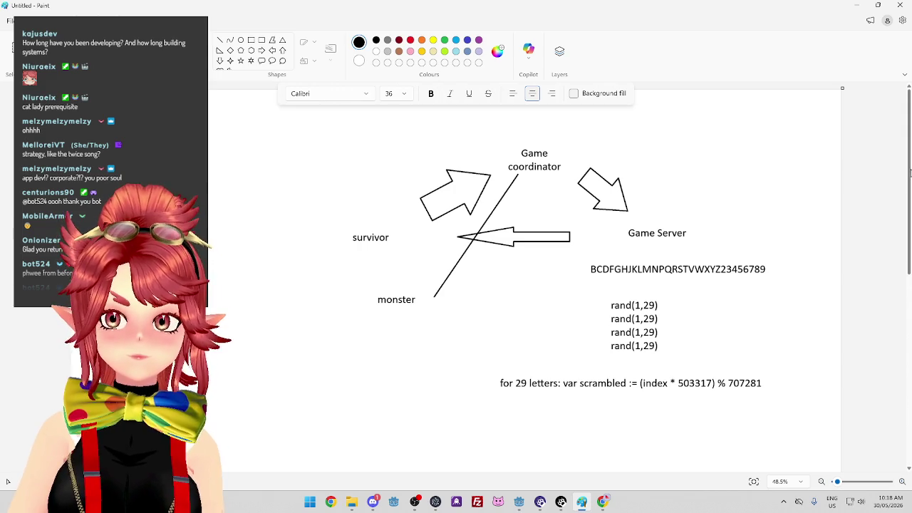
scroll(898, 235, down, 3)
scroll(894, 199, up, 2)
scroll(890, 168, up, 1)
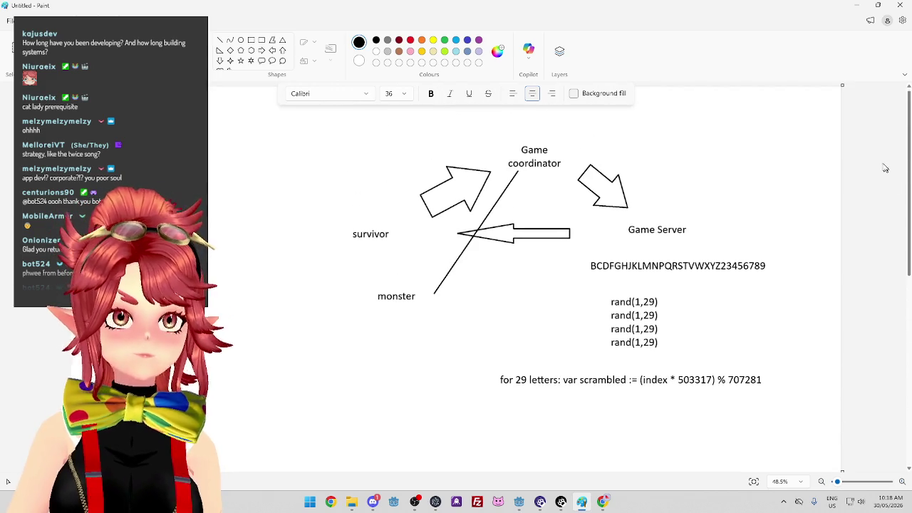
scroll(684, 428, down, 1)
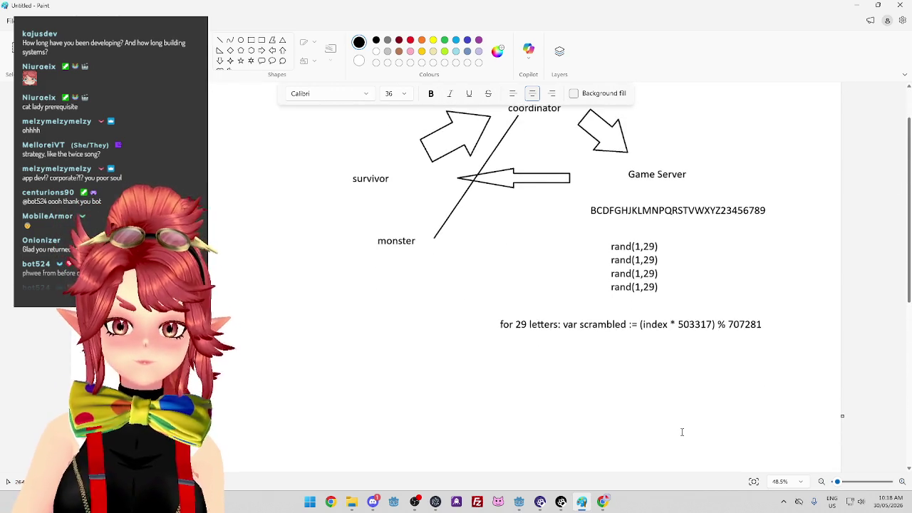
scroll(677, 431, up, 1)
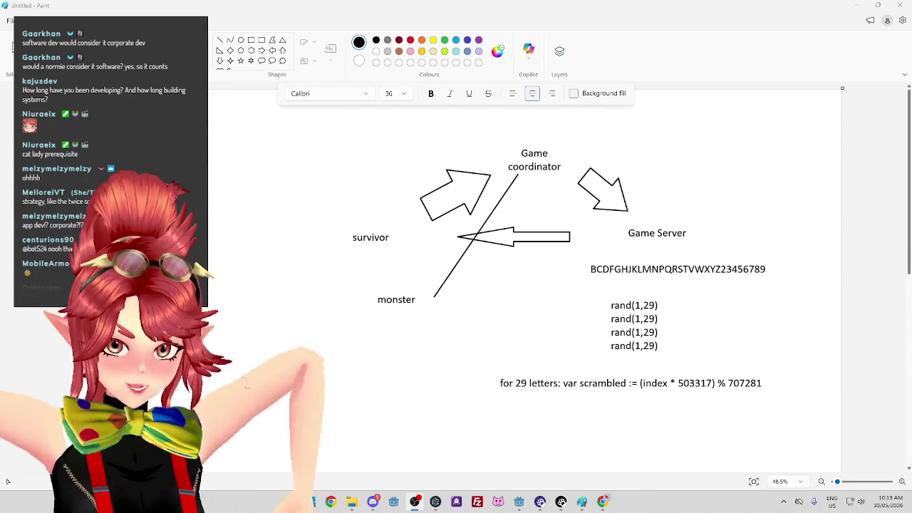
mouse_move(519, 502)
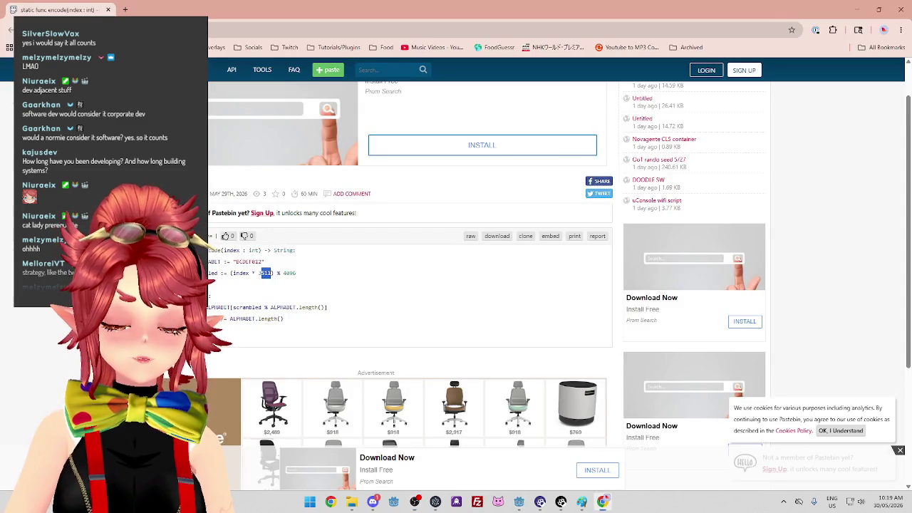
- Bring up the CrystalSkies script editor and open File Explorer on the NLite Unity Rendering folder
click(603, 502)
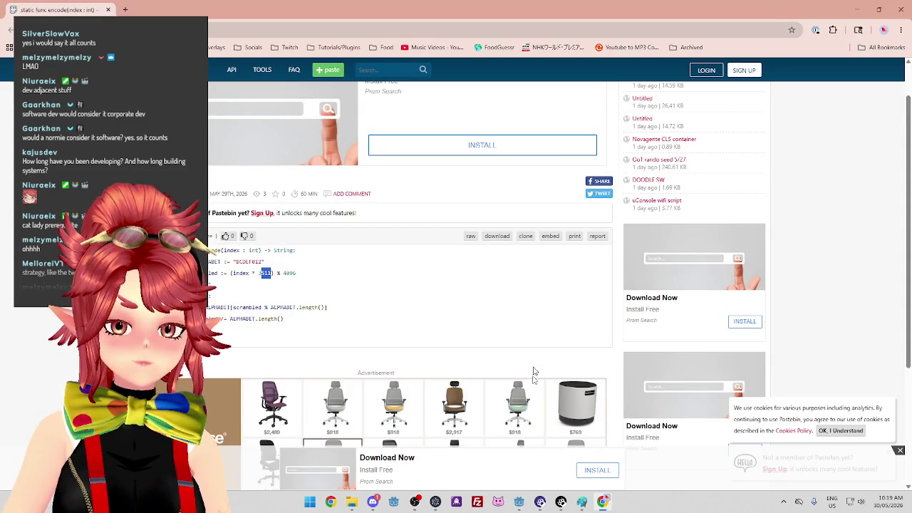
click(518, 502)
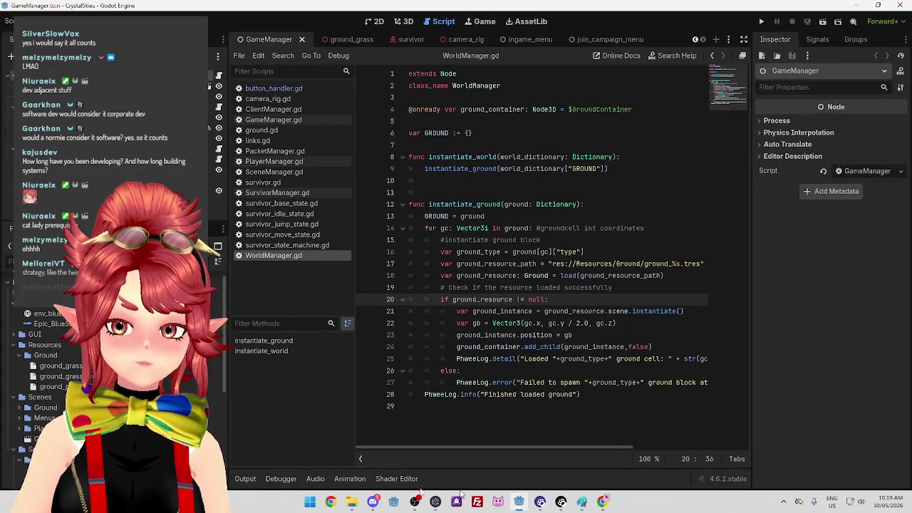
click(351, 502)
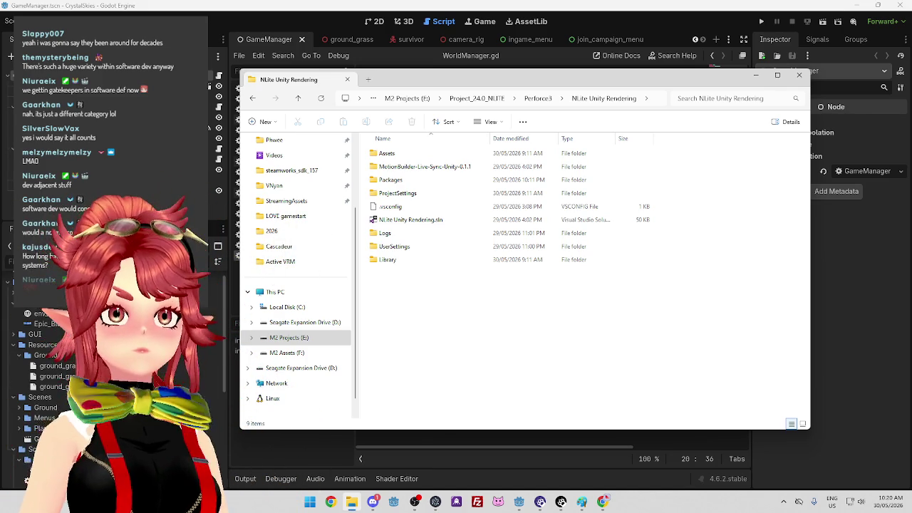
- Minimize the NLite Unity Rendering Explorer window to uncover the Godot WorldManager.gd script
click(754, 75)
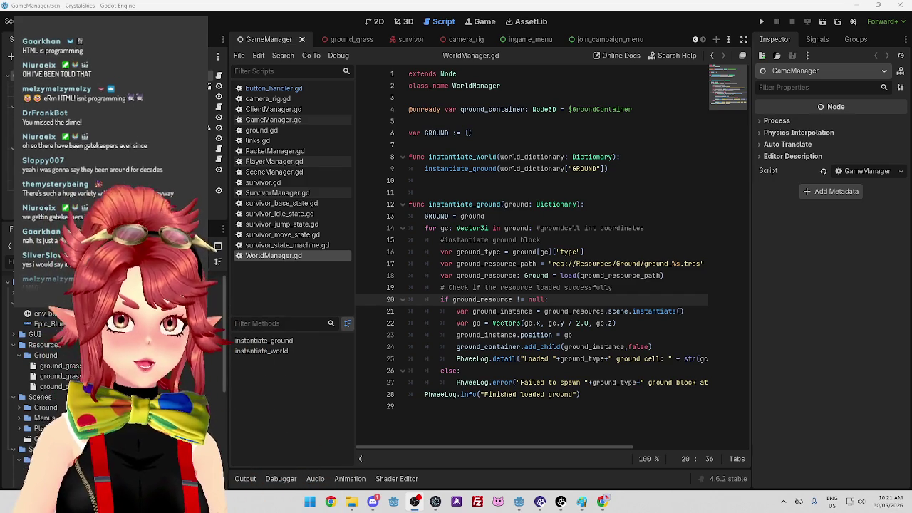
- Put the cursor at the end of WorldManager.gd line 15, then restore Explorer at Project_24.0_NLITE
click(646, 9)
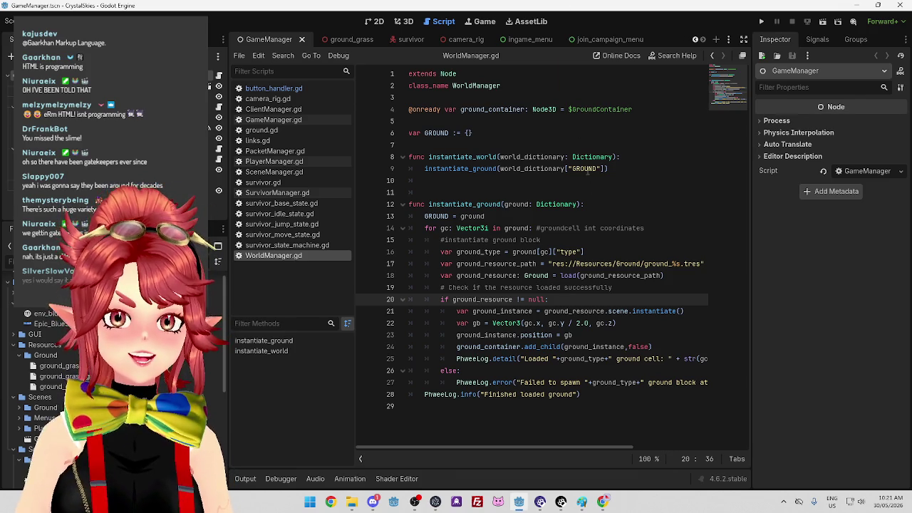
click(563, 239)
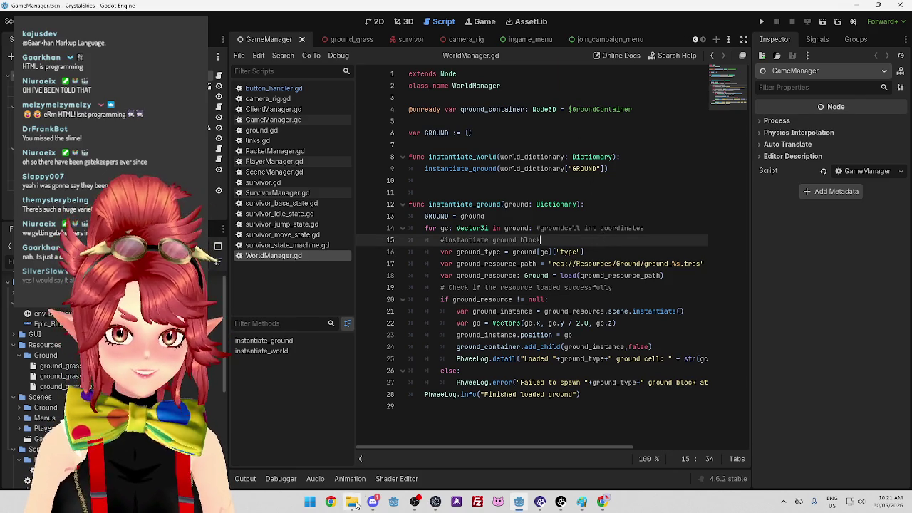
click(351, 501)
click(477, 99)
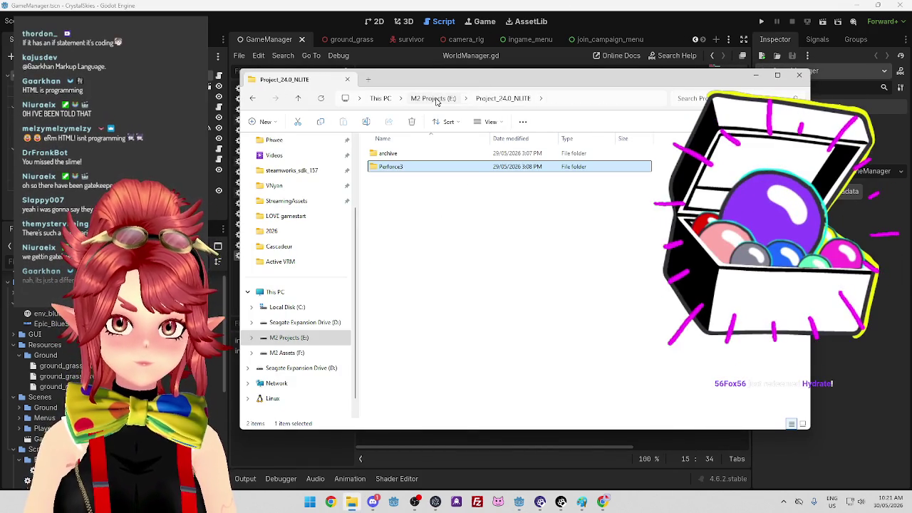
- Go via M2 Projects (E:) into Project_26.0_CrystalSkies and shift the Explorer window slightly left
click(433, 98)
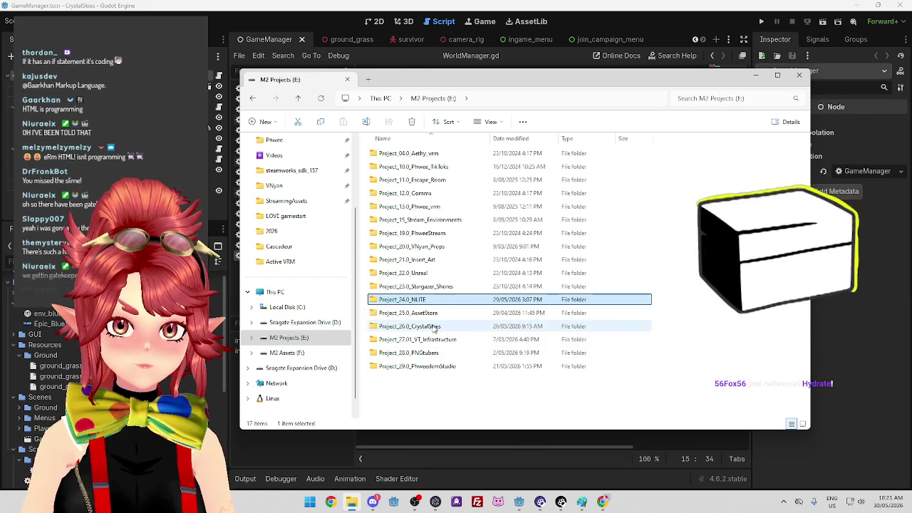
double_click(432, 327)
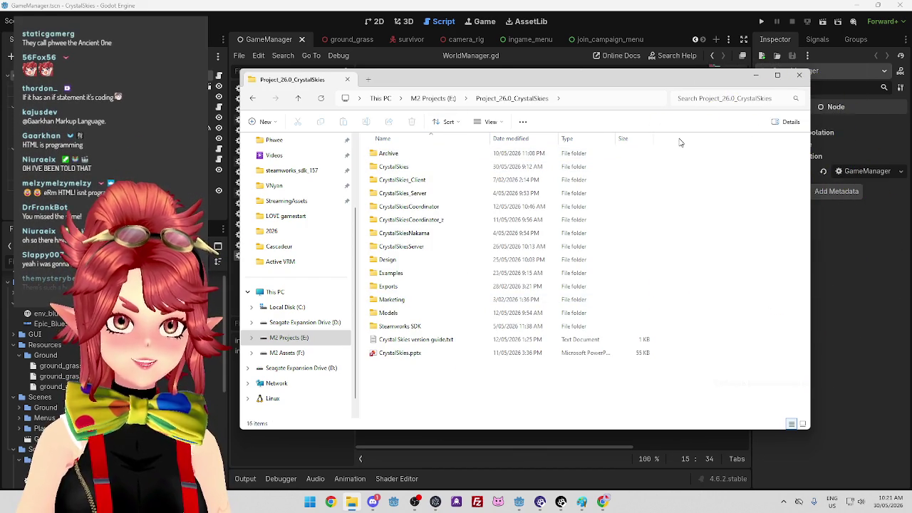
drag(645, 84, 622, 80)
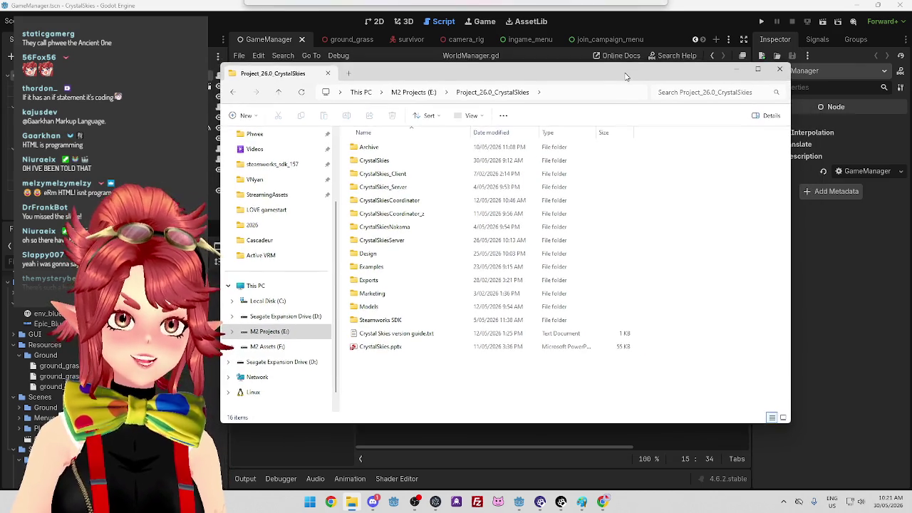
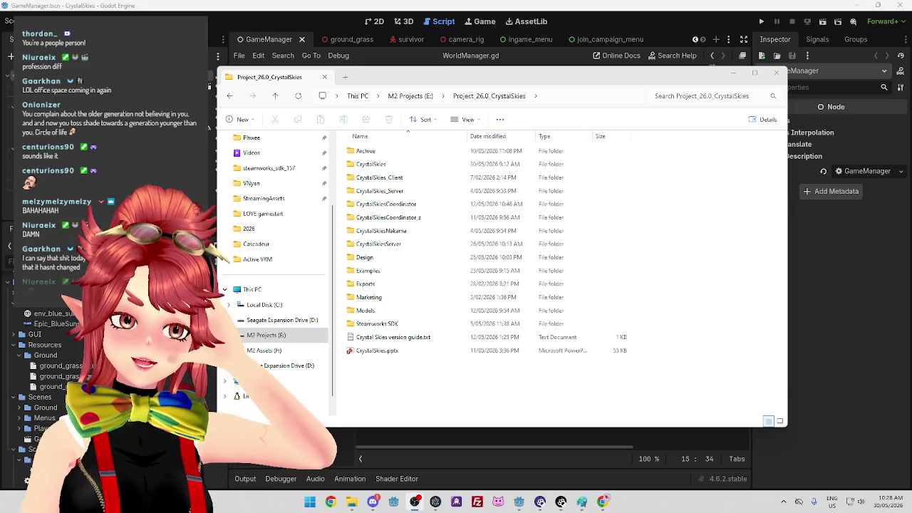
- Move the Project_26.0_CrystalSkies File Explorer window slightly left over the Godot editor
drag(673, 83, 635, 85)
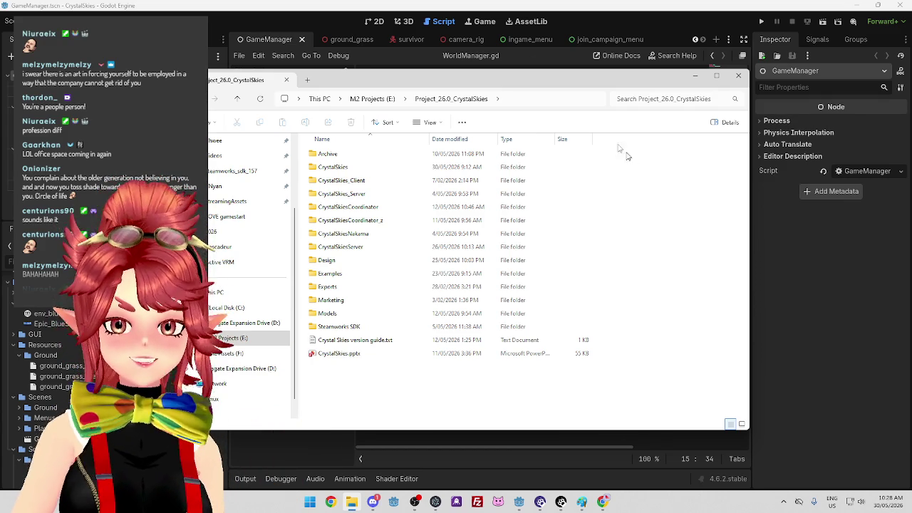
drag(571, 77, 556, 79)
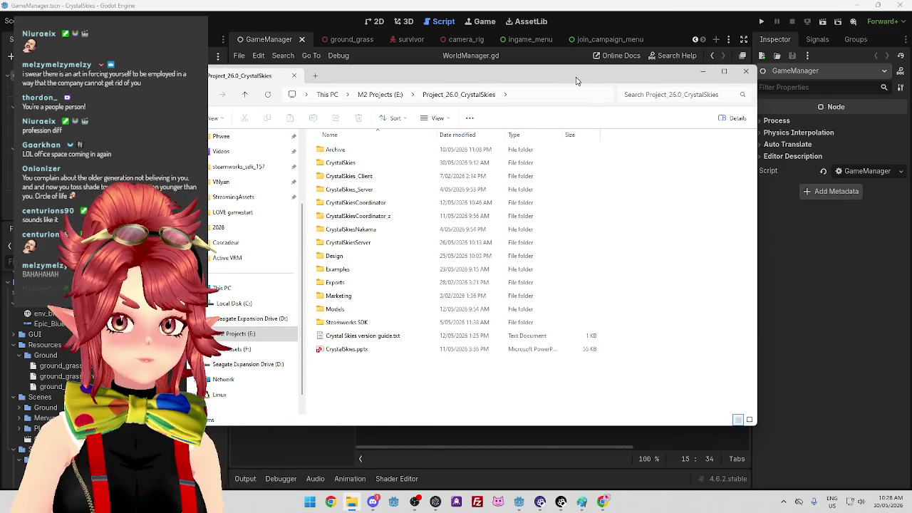